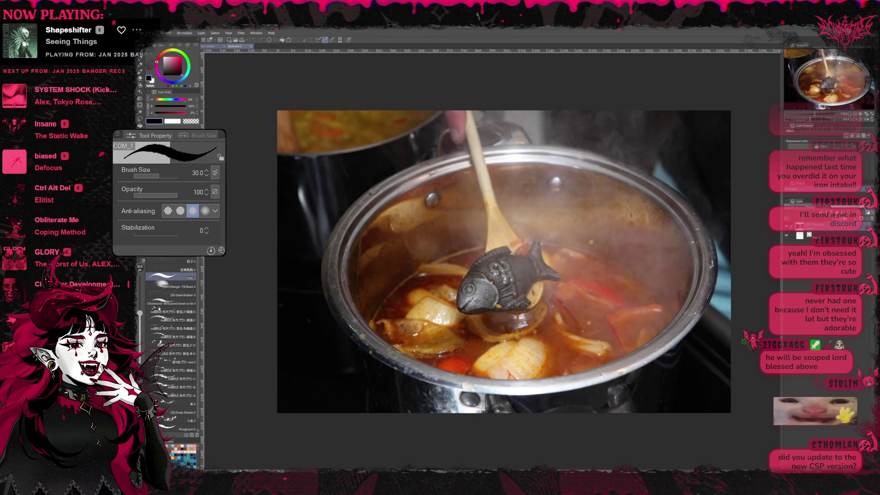
- Switch back to the horned character sketch and zoom out until the whole page fits
key("ctrl+Tab")
key("ctrl+minus")
key("ctrl+minus")
key("ctrl+minus")
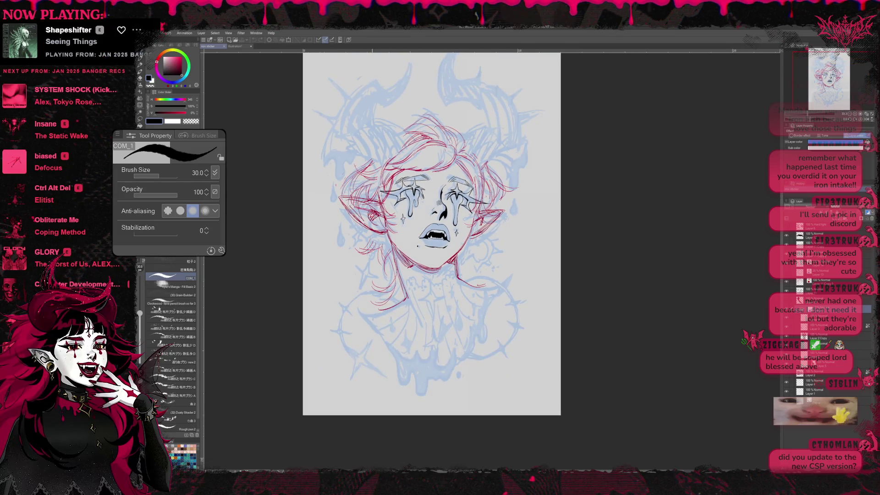
- Pan the character sketch to recentre it in the view
mouse_move(431, 229)
left_mouse_down()
mouse_move(367, 273)
mouse_move(351, 257)
mouse_move(372, 258)
left_mouse_up()
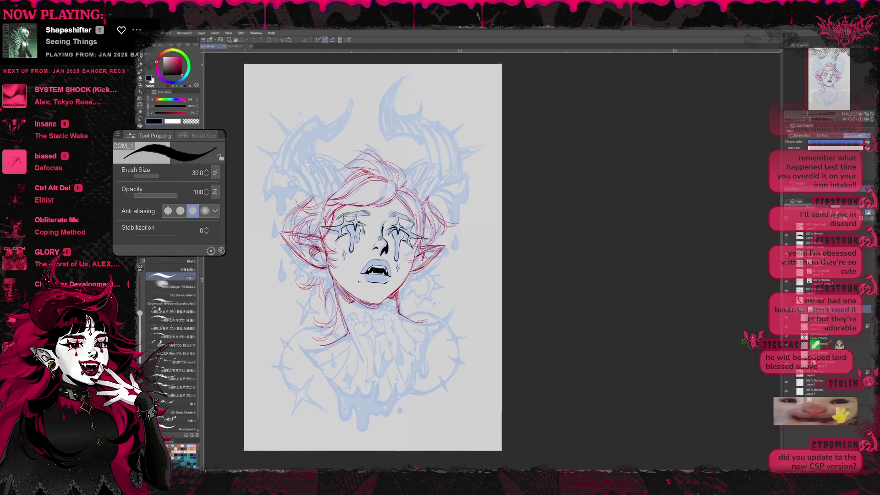
left_click_drag(360, 226, 358, 228)
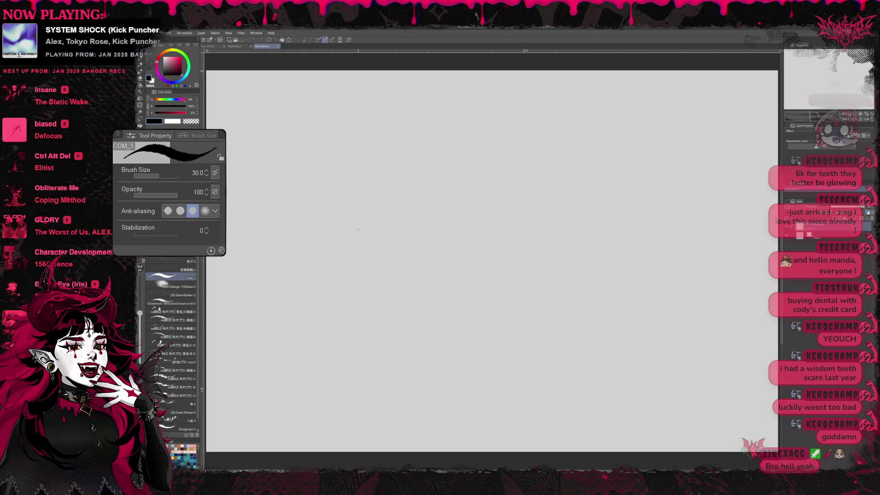
- Sketch the rounded seat cushion, the stem below it and the curved base
mouse_move(372, 290)
left_mouse_down()
mouse_move(398, 250)
mouse_move(421, 253)
left_mouse_up()
mouse_move(426, 254)
left_mouse_down()
mouse_move(415, 291)
mouse_move(470, 275)
mouse_move(387, 290)
mouse_move(406, 340)
left_mouse_up()
mouse_move(416, 291)
left_mouse_down()
mouse_move(416, 338)
mouse_move(452, 335)
left_mouse_up()
left_click_drag(369, 339, 446, 343)
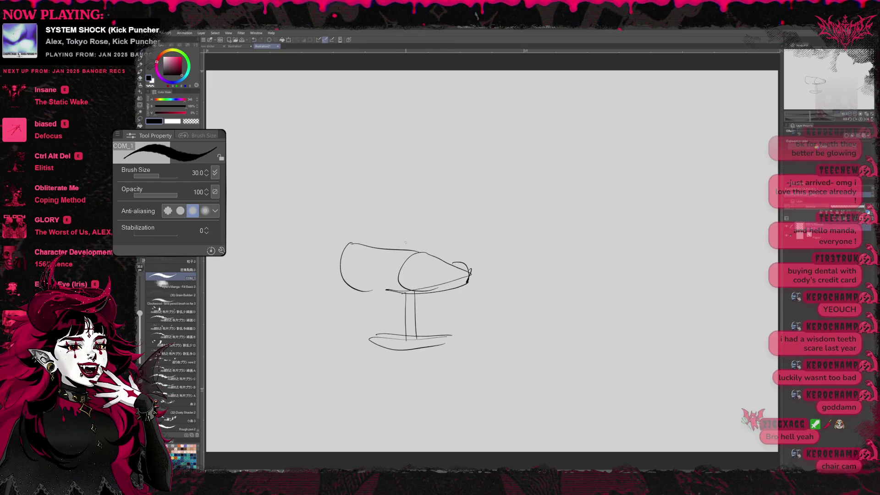
- Add the tall chair back and the curved armrests around the seat
mouse_move(405, 248)
left_mouse_down()
mouse_move(423, 208)
mouse_move(426, 151)
left_mouse_up()
mouse_move(415, 156)
left_mouse_down()
mouse_move(453, 149)
mouse_move(493, 156)
mouse_move(421, 210)
left_mouse_up()
mouse_move(418, 158)
left_mouse_down()
mouse_move(482, 170)
mouse_move(488, 204)
left_mouse_up()
mouse_move(405, 257)
left_mouse_down()
mouse_move(441, 219)
mouse_move(476, 250)
left_mouse_up()
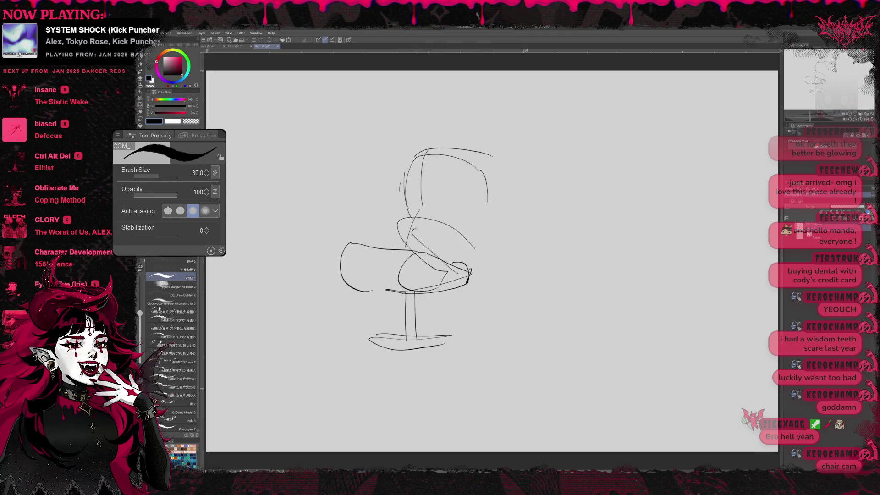
left_click_drag(415, 239, 477, 257)
mouse_move(342, 250)
left_mouse_down()
mouse_move(384, 234)
mouse_move(334, 229)
left_mouse_up()
left_click_drag(396, 243, 415, 210)
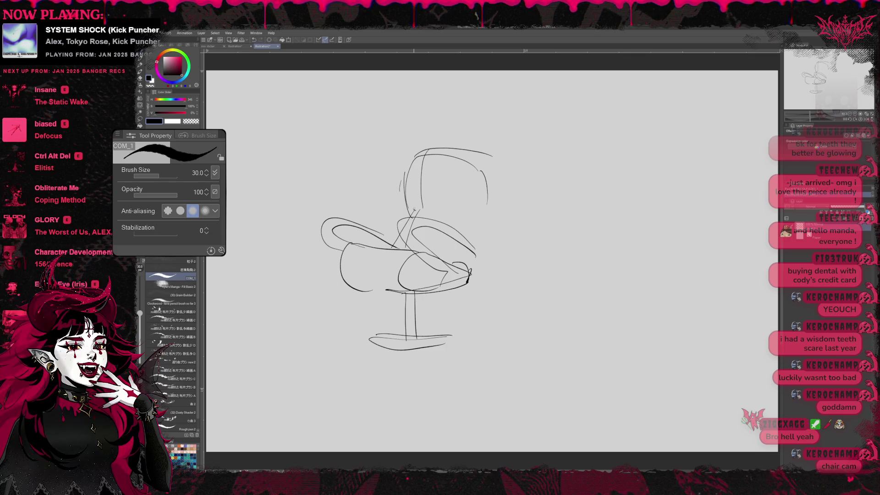
mouse_move(490, 158)
left_mouse_down()
mouse_move(455, 226)
mouse_move(465, 286)
left_mouse_up()
left_click_drag(342, 284, 440, 294)
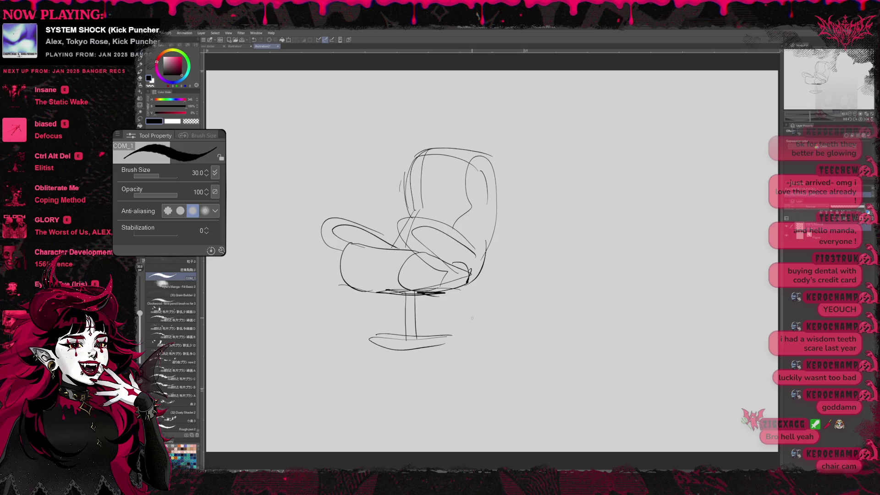
- Erase the armrests and chair back, then stroke a new line across the seat top
key("e")
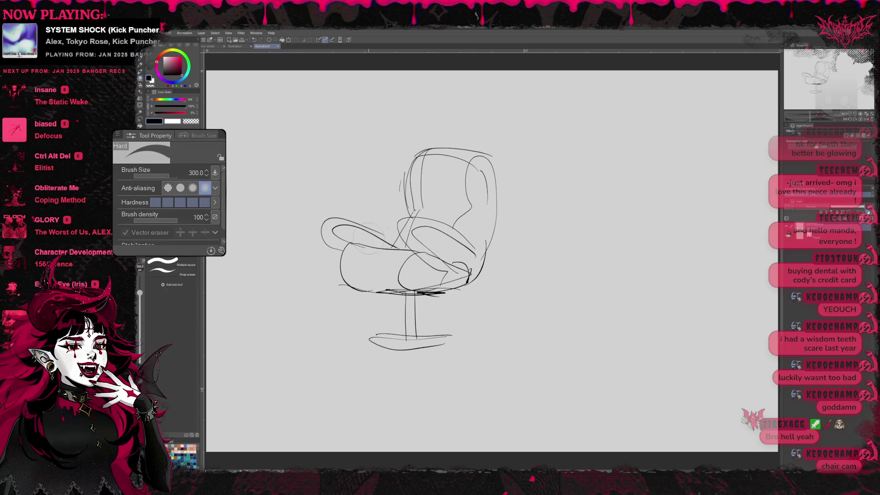
mouse_move(339, 245)
left_mouse_down()
mouse_move(396, 222)
mouse_move(486, 151)
left_mouse_up()
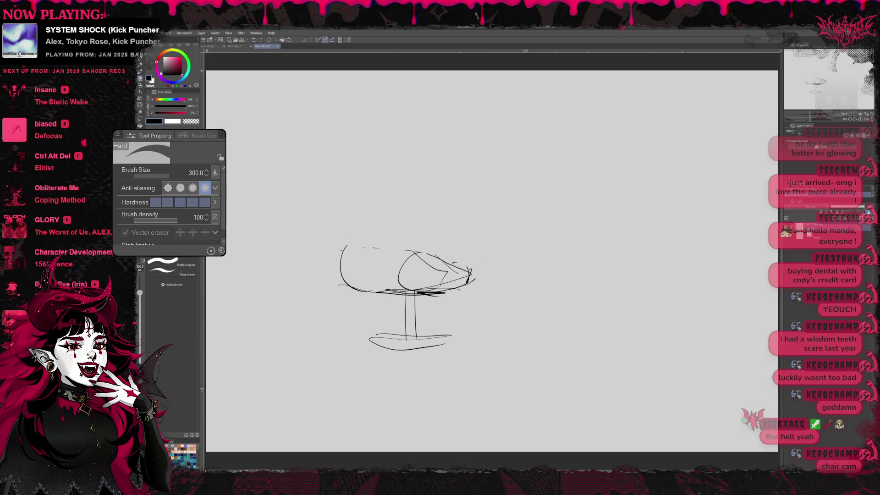
left_click(140, 58)
mouse_move(347, 246)
left_mouse_down()
mouse_move(416, 252)
mouse_move(468, 271)
left_mouse_up()
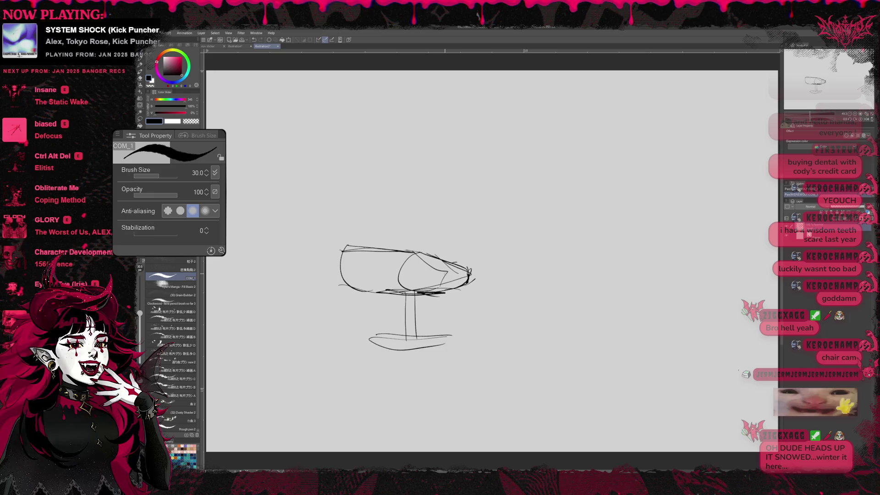
- Retrace the seat outline, darken the stem, draw the base and add a flat padded top
left_click_drag(343, 250, 442, 296)
left_click_drag(406, 251, 465, 258)
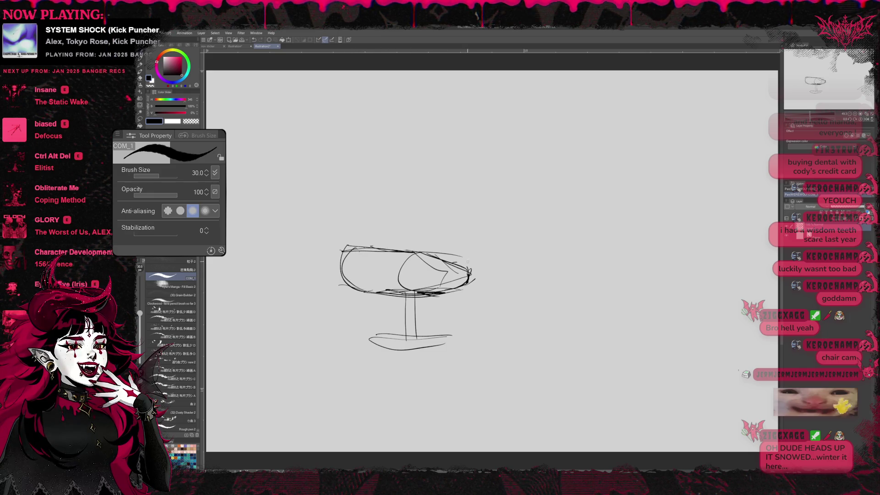
mouse_move(405, 293)
left_mouse_down()
mouse_move(406, 334)
mouse_move(466, 342)
left_mouse_up()
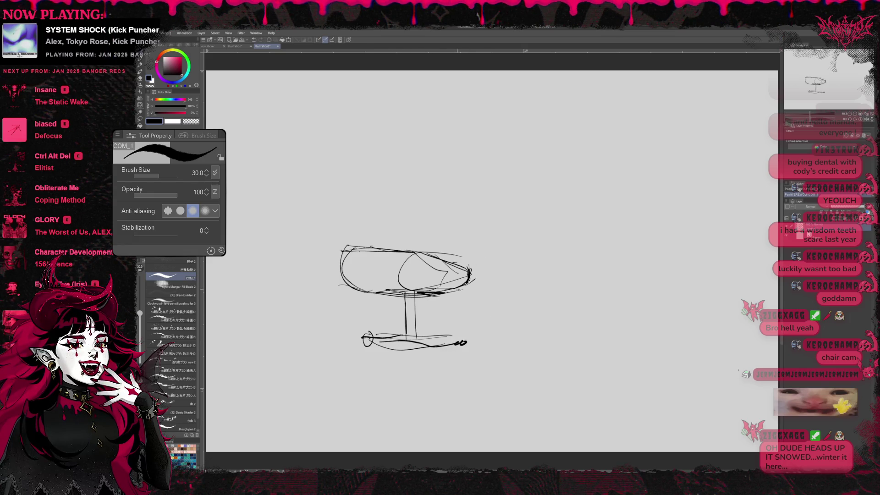
mouse_move(351, 238)
left_mouse_down()
mouse_move(328, 250)
mouse_move(483, 271)
mouse_move(320, 247)
mouse_move(429, 232)
mouse_move(455, 251)
mouse_move(370, 232)
mouse_move(442, 234)
mouse_move(456, 247)
mouse_move(321, 250)
mouse_move(470, 261)
mouse_move(481, 269)
left_mouse_up()
- Reinforce the padded top's rim and sides
left_click_drag(432, 255, 473, 265)
mouse_move(359, 251)
left_mouse_down()
mouse_move(375, 253)
mouse_move(341, 280)
left_mouse_up()
left_click_drag(348, 288, 457, 302)
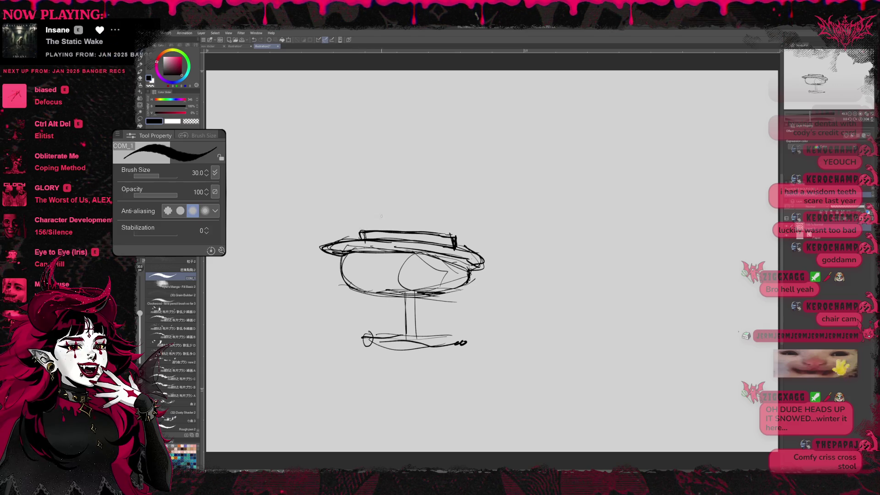
- Try a leg beside the stool, then undo those strokes
mouse_move(354, 220)
left_mouse_down()
mouse_move(292, 314)
mouse_move(374, 243)
left_mouse_up()
left_click_drag(306, 299, 342, 213)
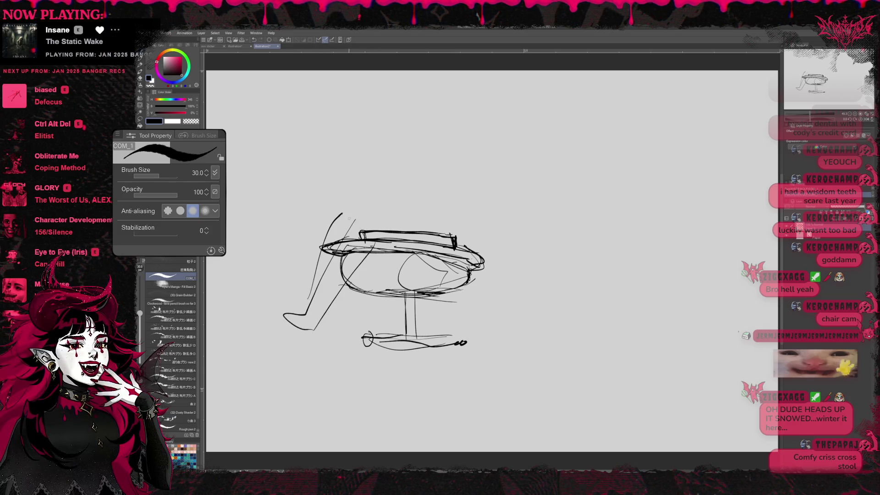
left_click_drag(293, 334, 328, 303)
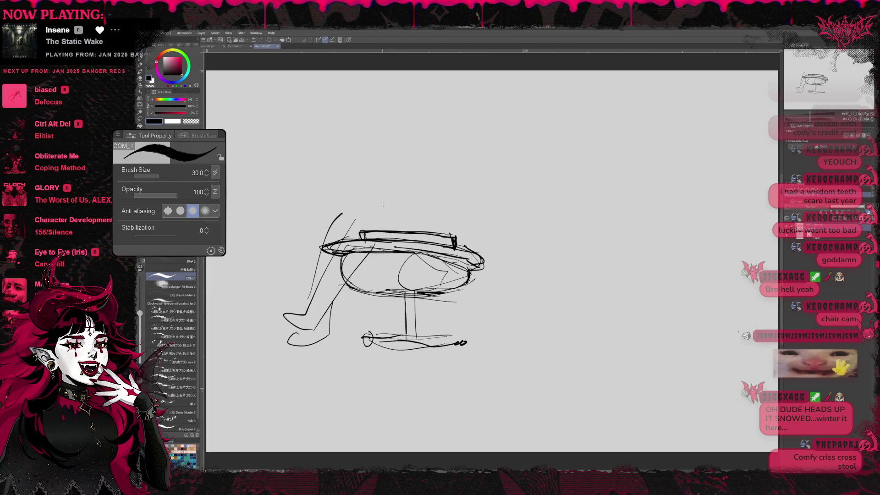
key("ctrl+z")
key("ctrl+z")
key("ctrl+z")
key("ctrl+z")
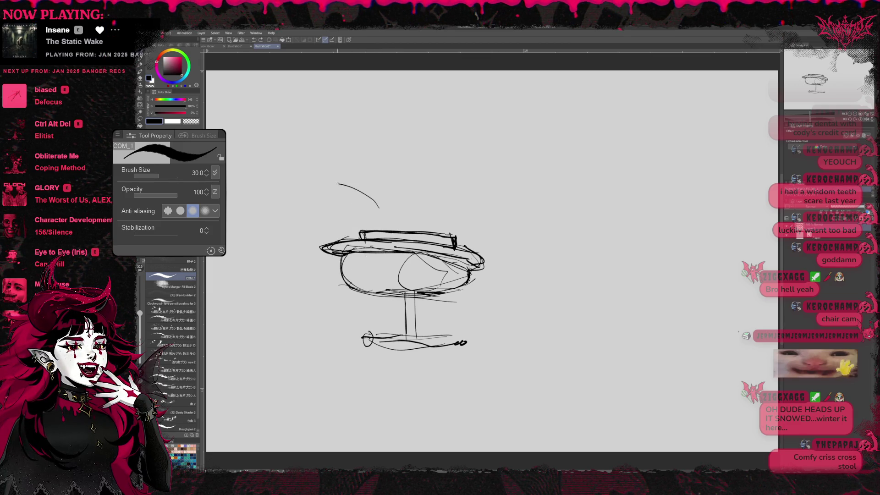
- Draw a cross-legged stick figure with a smiling round head and an arm reaching to its knee
left_click_drag(338, 183, 360, 230)
mouse_move(332, 202)
left_mouse_down()
mouse_move(390, 229)
mouse_move(306, 170)
mouse_move(299, 152)
mouse_move(415, 127)
left_mouse_up()
mouse_move(380, 121)
left_mouse_down()
mouse_move(405, 122)
mouse_move(400, 109)
left_mouse_up()
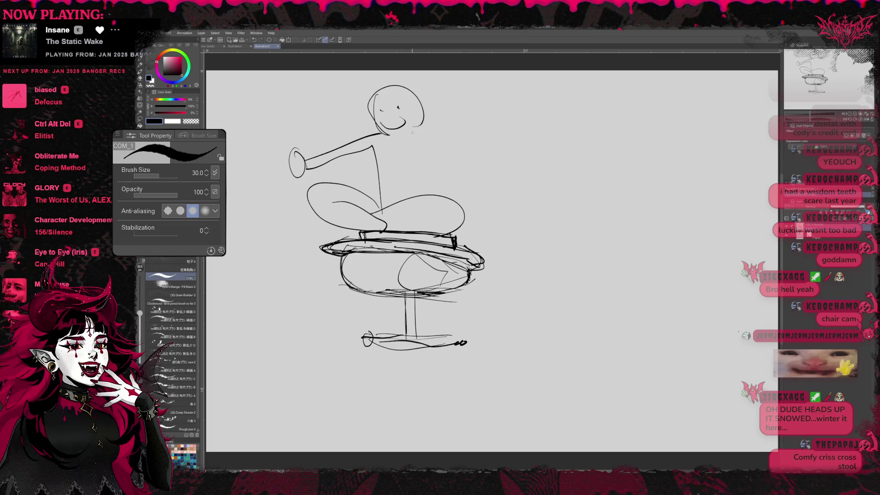
left_click_drag(413, 133, 444, 195)
left_click_drag(415, 153, 429, 197)
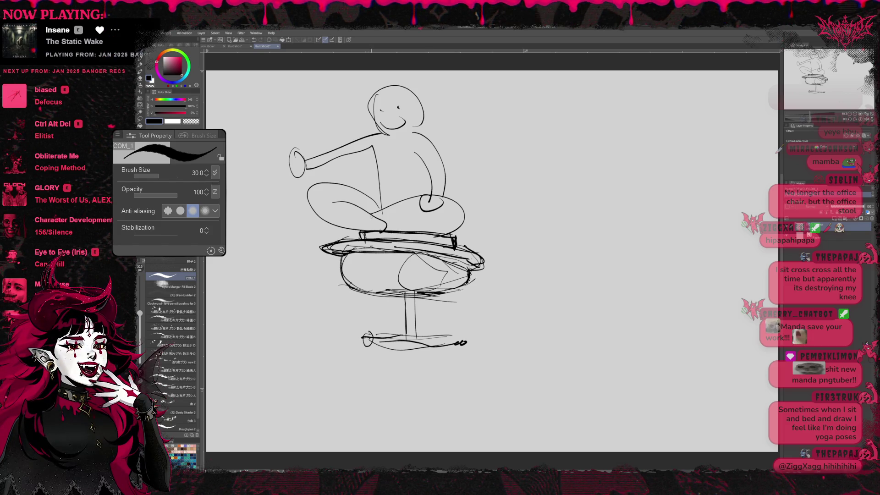
- Erase the crossed legs, sketch trial lower legs, then erase those leg lines too
key("e")
mouse_move(349, 197)
left_mouse_down()
mouse_move(326, 220)
mouse_move(427, 227)
left_mouse_up()
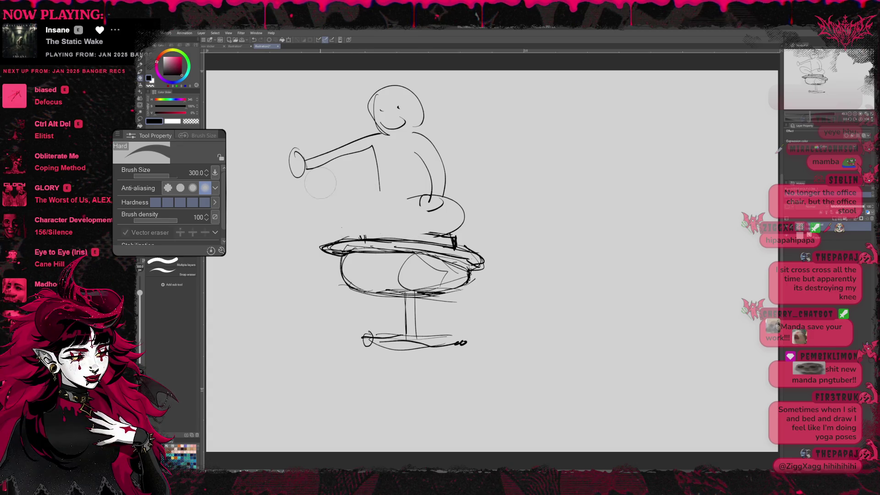
key("p")
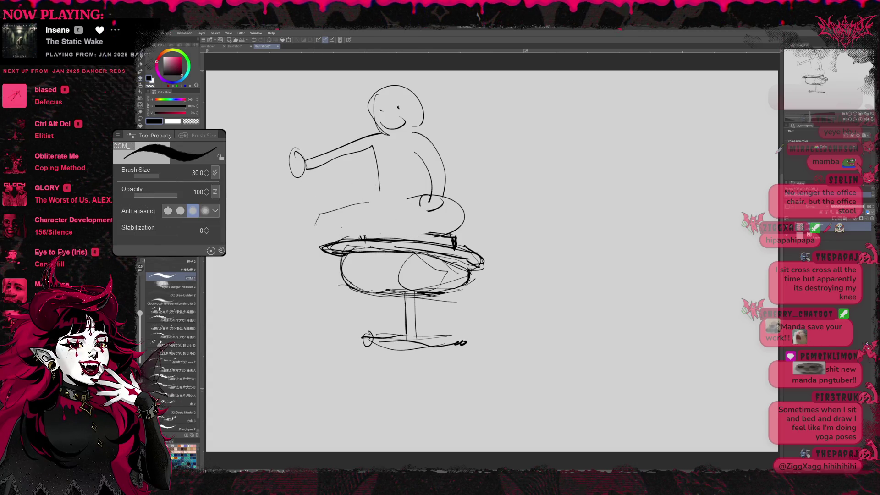
left_click_drag(344, 257, 330, 297)
left_click_drag(299, 289, 286, 301)
left_click_drag(359, 219, 327, 289)
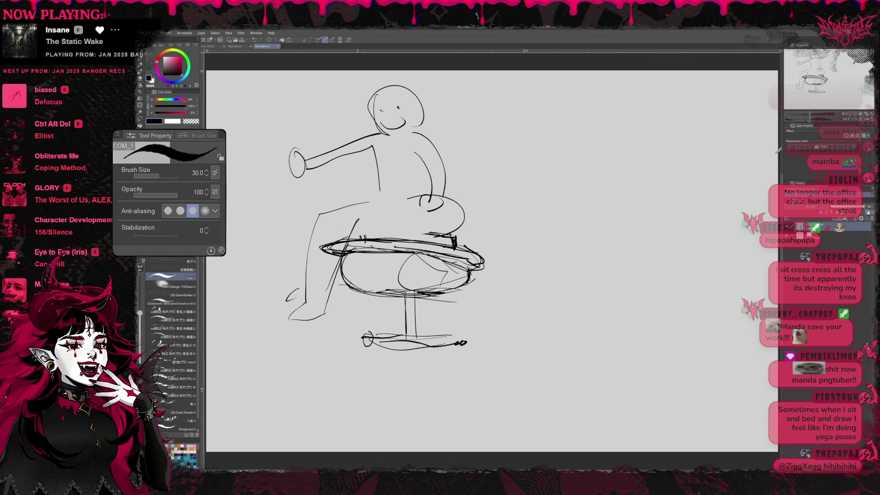
left_click_drag(439, 214, 435, 235)
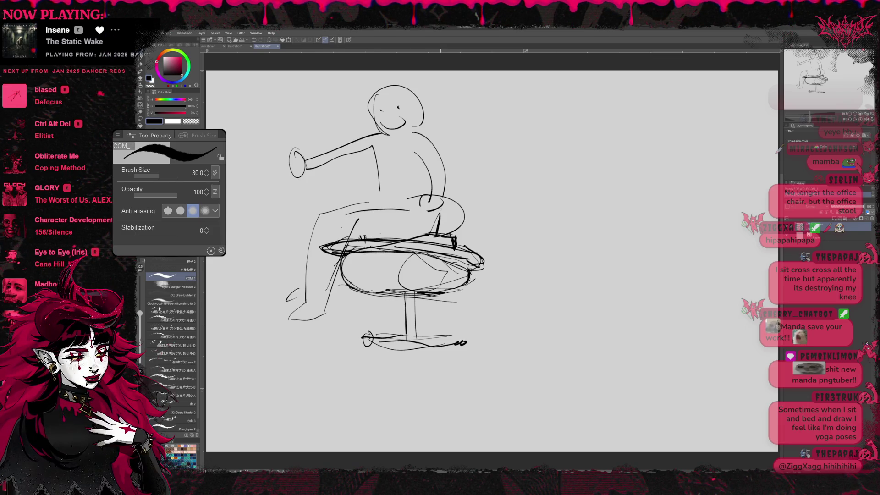
key("e")
mouse_move(381, 212)
left_mouse_down()
mouse_move(327, 290)
mouse_move(308, 248)
left_mouse_up()
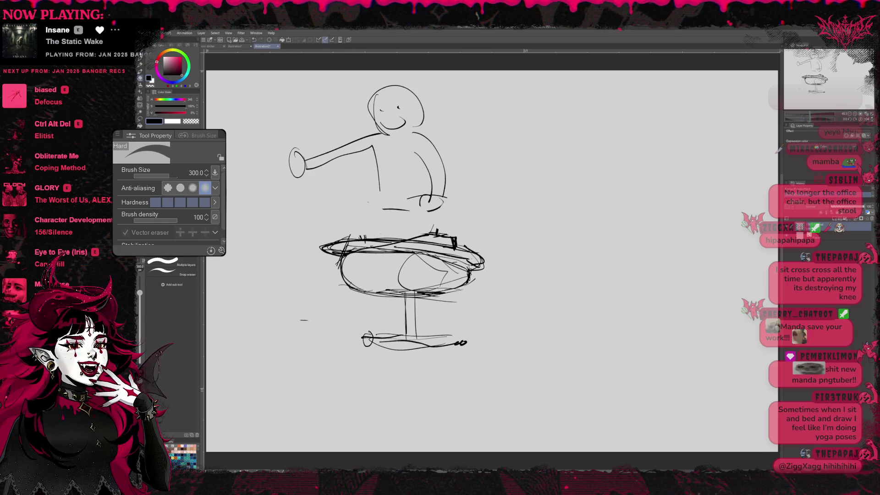
- Sketch new diagonal legs running down to an oval foot left of the stool
key("p")
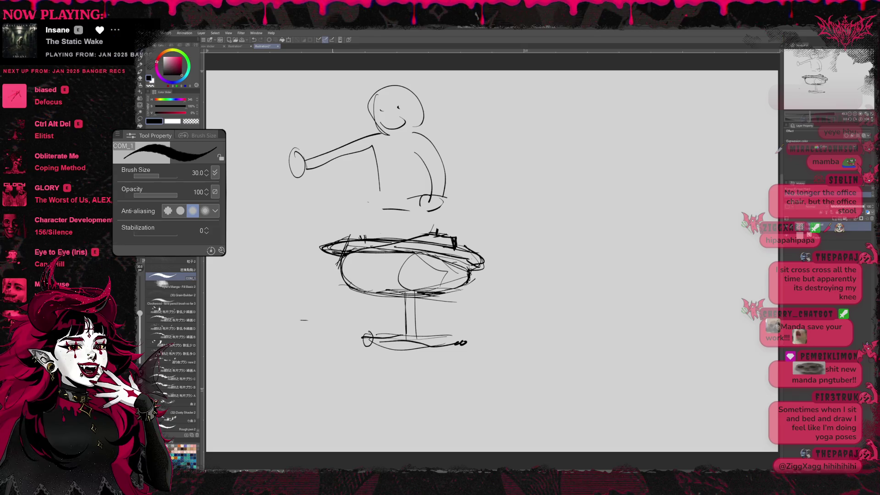
left_click_drag(313, 292, 321, 342)
mouse_move(328, 298)
left_mouse_down()
mouse_move(337, 341)
mouse_move(343, 301)
left_mouse_up()
mouse_move(330, 334)
left_mouse_down()
mouse_move(225, 327)
mouse_move(334, 298)
left_mouse_up()
mouse_move(278, 331)
left_mouse_down()
mouse_move(276, 366)
mouse_move(309, 361)
left_mouse_up()
left_click_drag(311, 339, 305, 335)
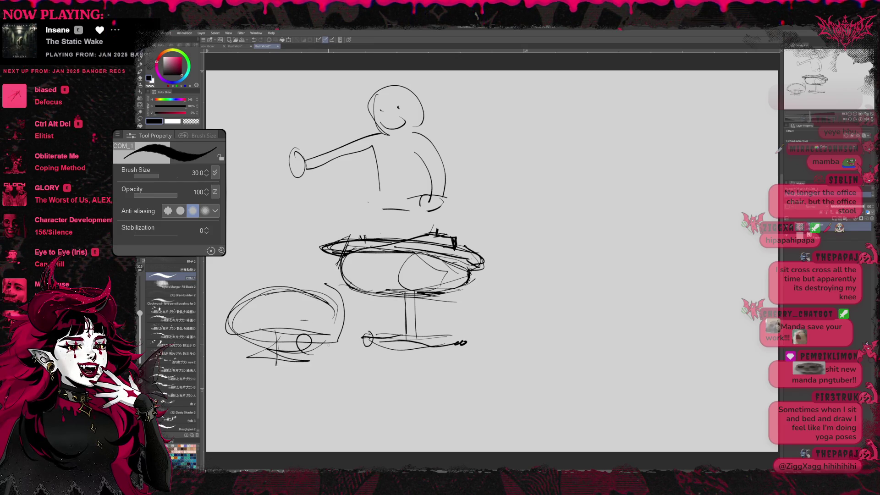
mouse_move(251, 288)
left_mouse_down()
mouse_move(283, 299)
mouse_move(302, 283)
left_mouse_up()
left_click_drag(360, 215, 290, 282)
left_click_drag(340, 257, 292, 306)
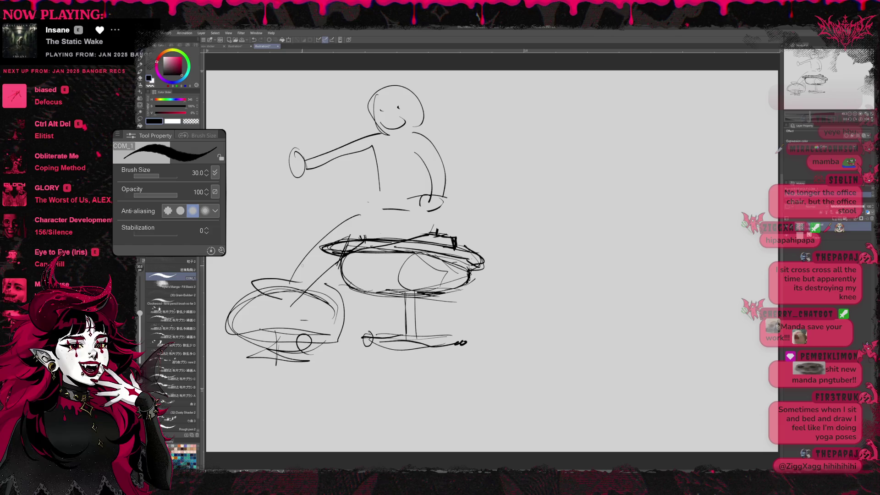
mouse_move(360, 230)
left_mouse_down()
mouse_move(286, 272)
mouse_move(301, 305)
left_mouse_up()
- Erase all the trial leg and oval strokes left of the stool
key("e")
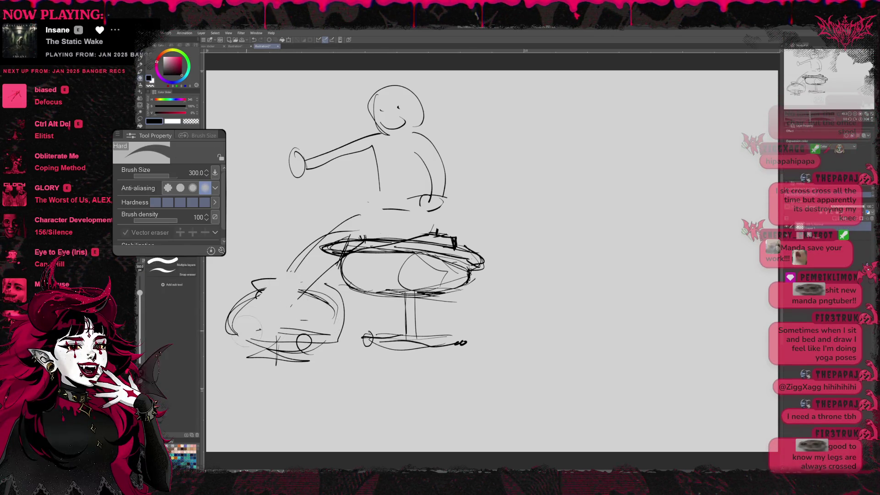
left_click_drag(227, 321, 278, 280)
mouse_move(296, 259)
left_mouse_down()
mouse_move(303, 272)
mouse_move(330, 227)
left_mouse_up()
mouse_move(248, 342)
left_mouse_down()
mouse_move(264, 357)
mouse_move(328, 300)
mouse_move(296, 309)
left_mouse_up()
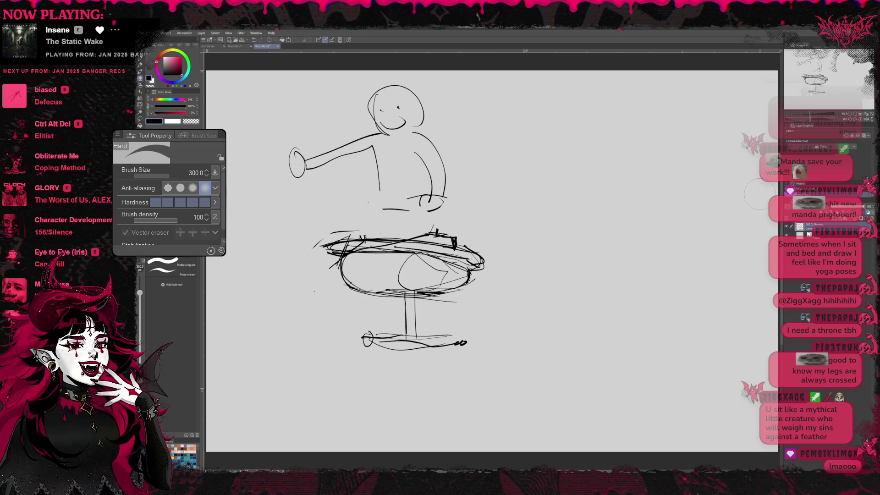
- Close the soup photo canvas and the stool sketch canvas
left_click(235, 46)
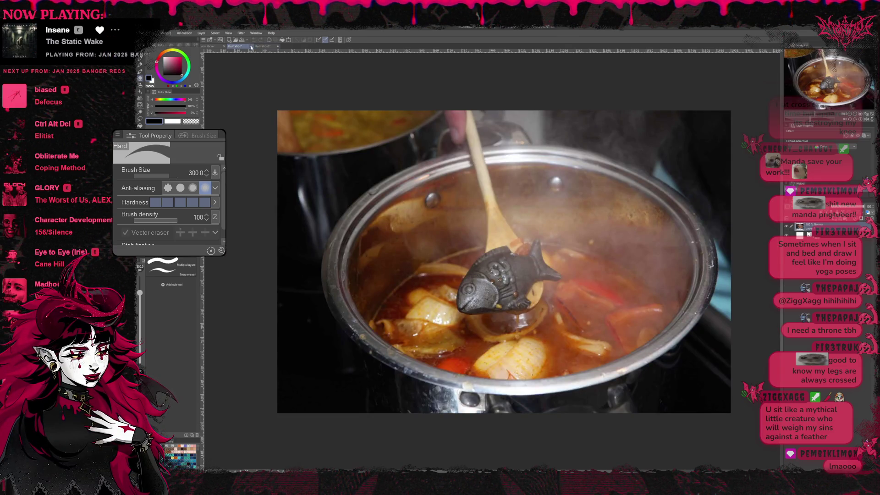
left_click(251, 46)
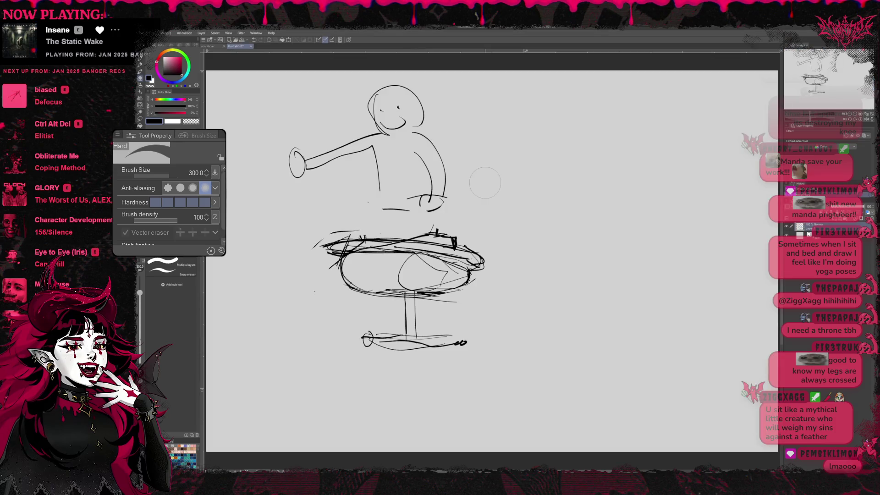
left_click(251, 46)
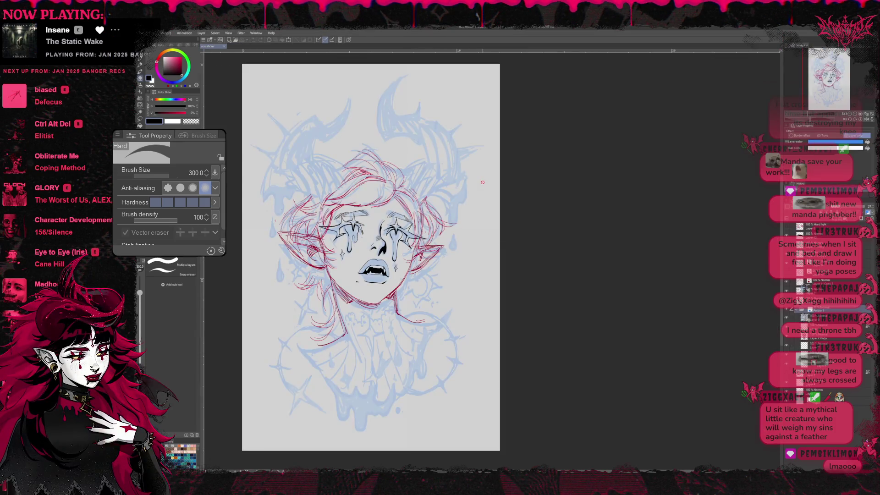
- Paste the weather-forecast table as a new image and recentre it
left_click_drag(440, 229, 496, 237)
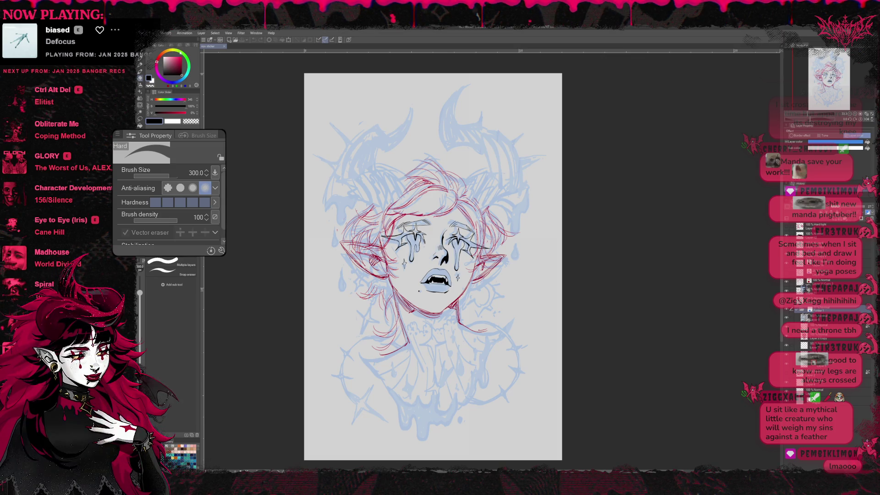
key("ctrl+v")
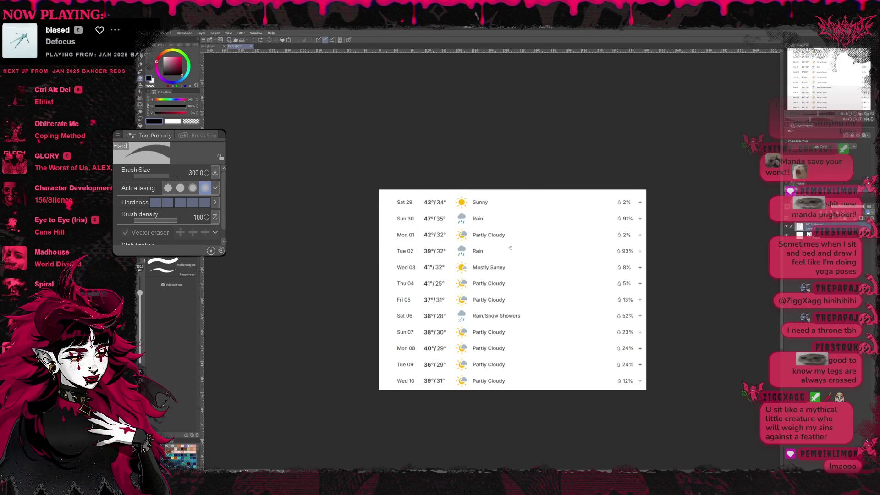
left_click_drag(523, 251, 458, 241)
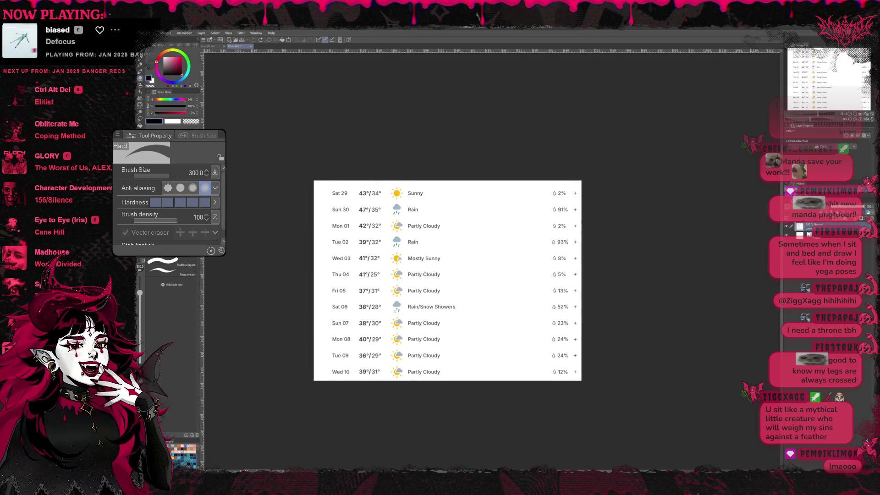
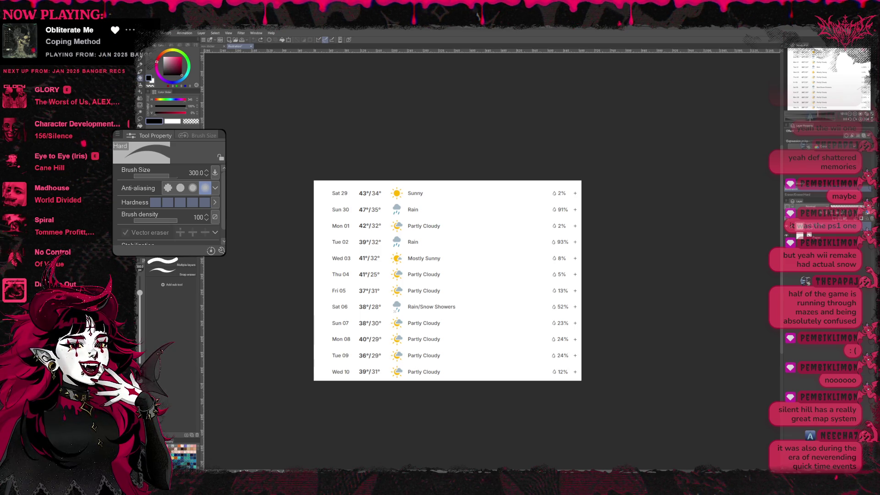
- Close the weather table document with Ctrl+W to get back to the horned figure sketch
key("ctrl+w")
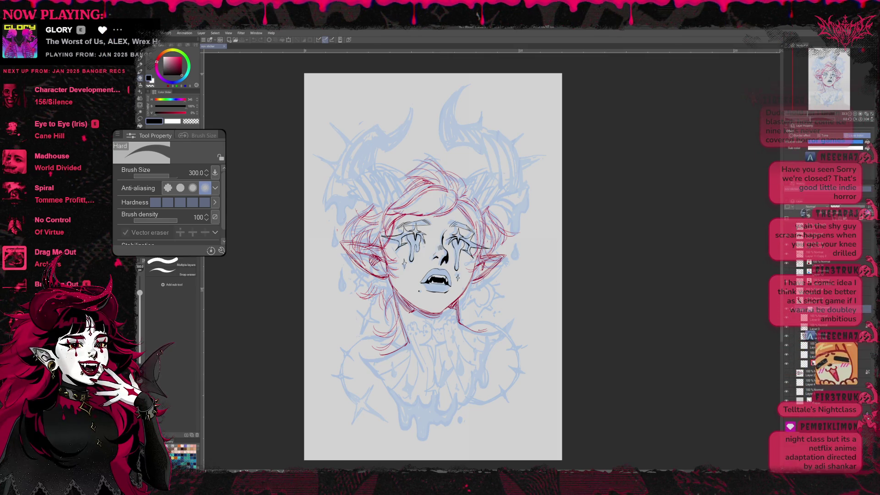
scroll(820, 298, "up", 2)
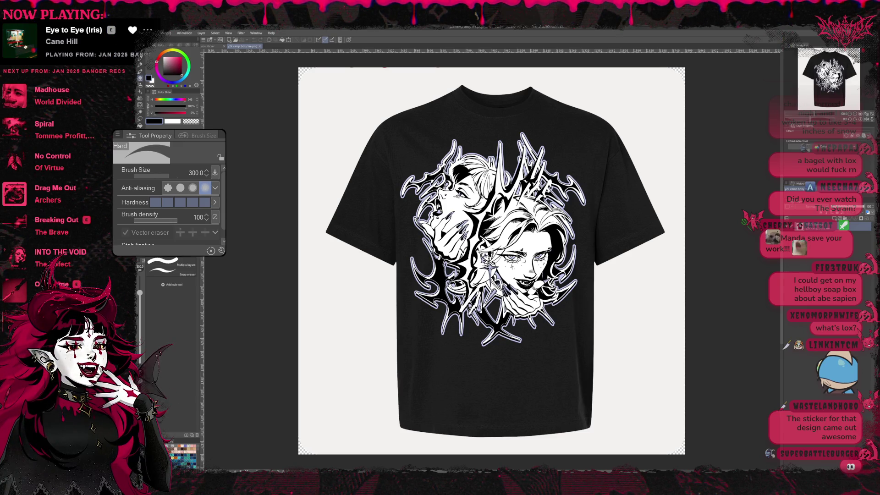
left_click(212, 46)
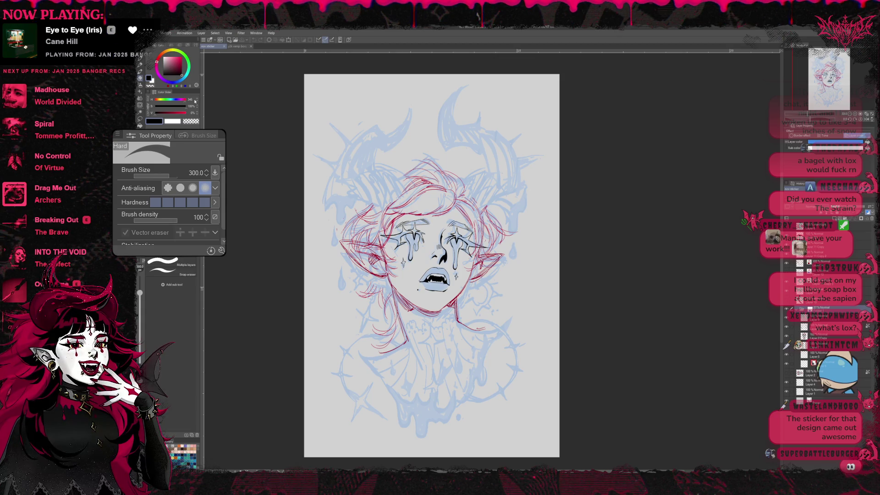
left_click(236, 46)
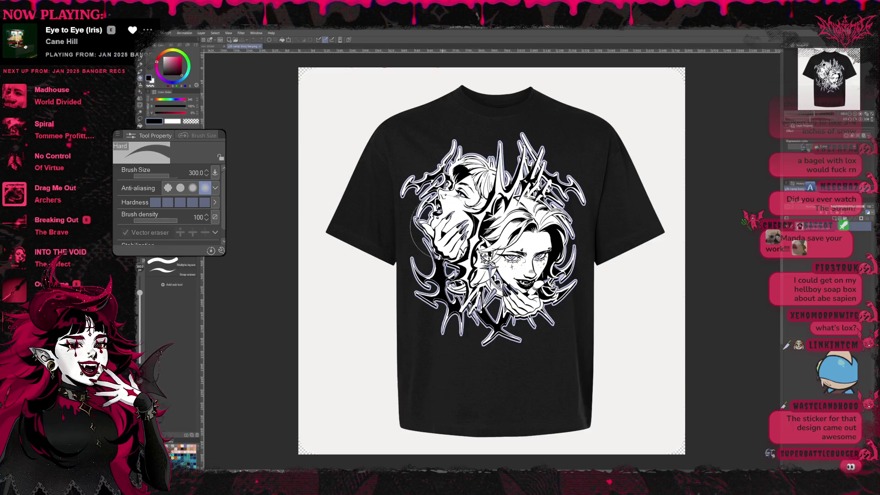
scroll(473, 252, "up", 2)
scroll(497, 259, "up", 3)
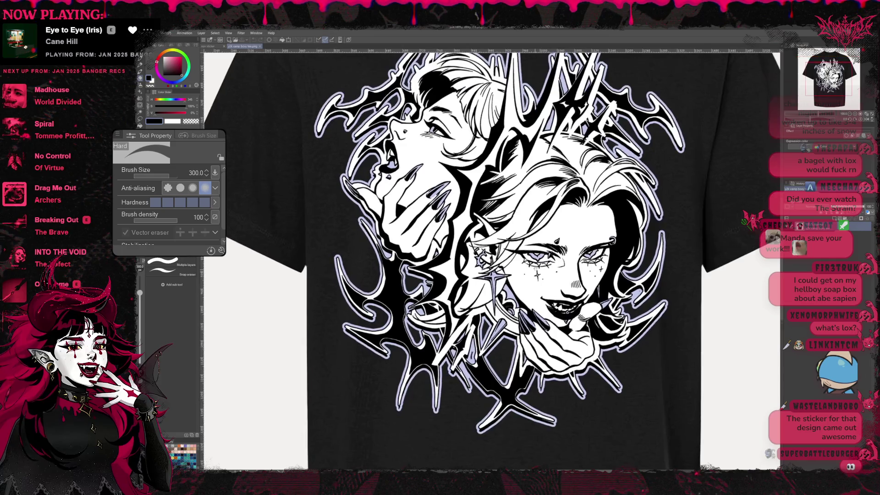
left_click_drag(409, 315, 415, 307)
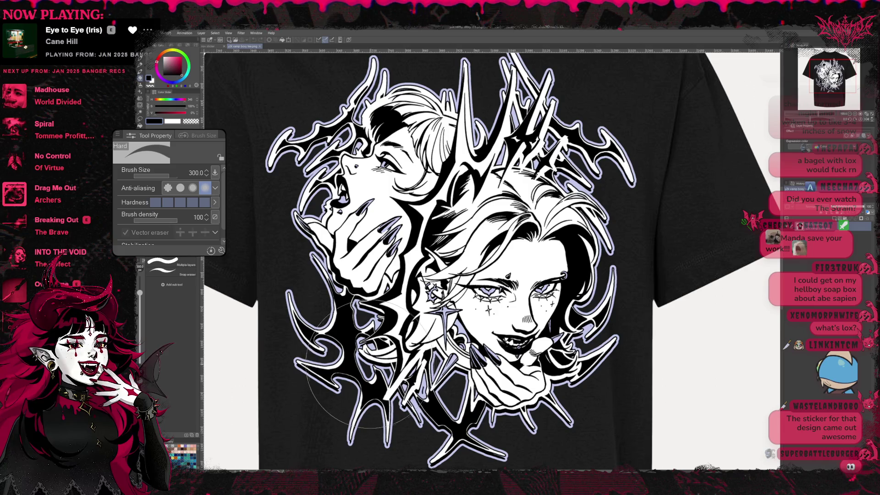
scroll(358, 374, "up", 1)
scroll(358, 374, "up", 1)
scroll(358, 373, "up", 1)
scroll(357, 374, "up", 2)
scroll(358, 374, "down", 1)
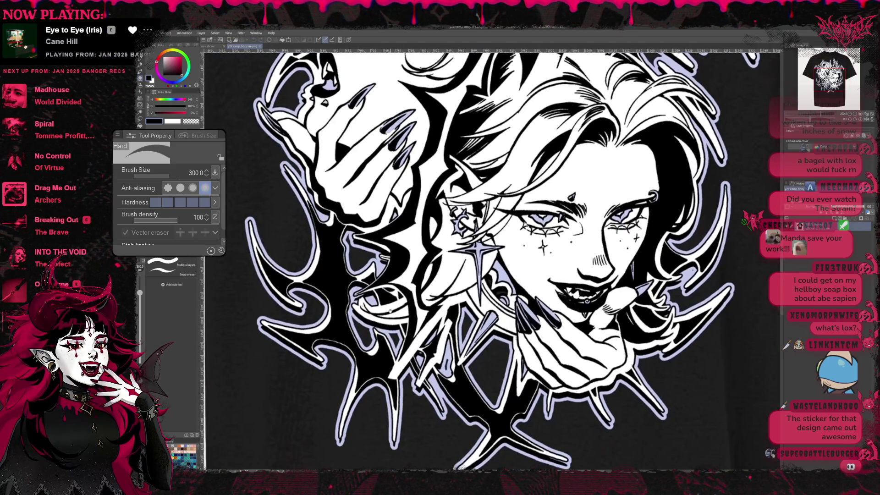
scroll(358, 375, "down", 1)
scroll(358, 375, "down", 1)
scroll(376, 215, "down", 1)
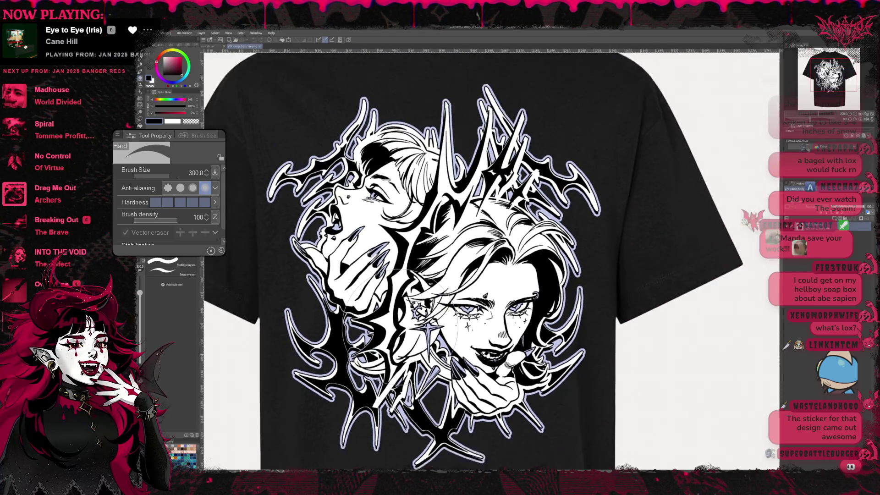
scroll(375, 215, "down", 1)
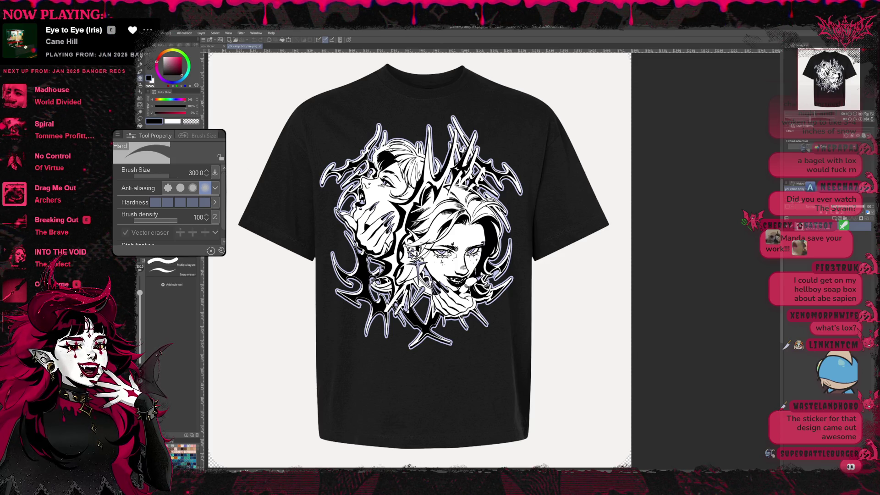
- Switch to the 'Gildan Heavy Blend Crewneck Sweatshirt - citrine.png' document tab
left_click(213, 48)
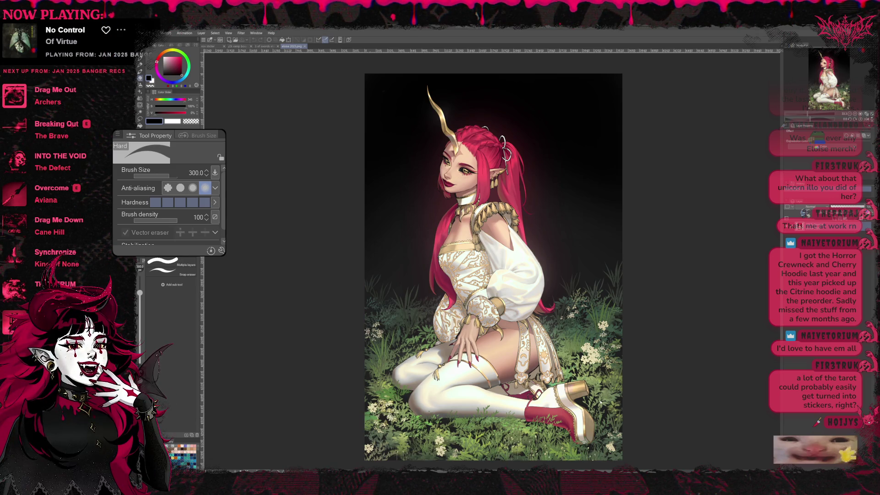
scroll(521, 252, "up", 5)
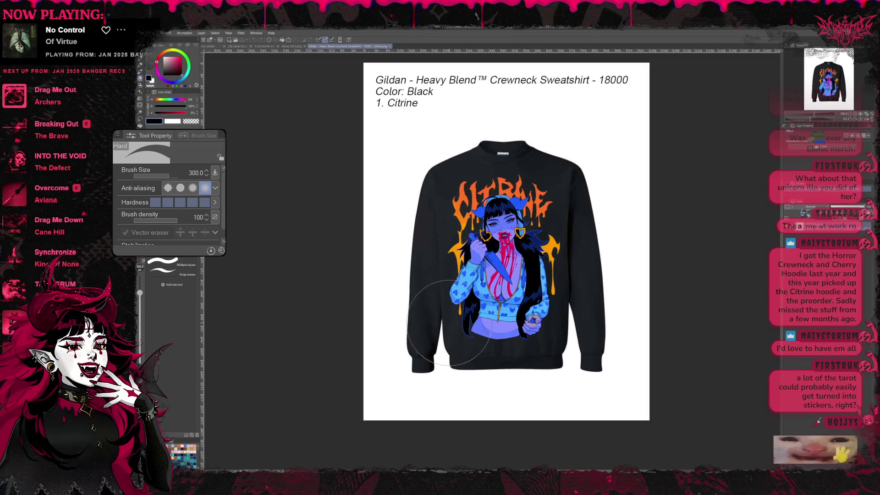
- Bring up the black T-shirt mockup image with the black-and-white Citrine design
scroll(464, 293, "up", 3)
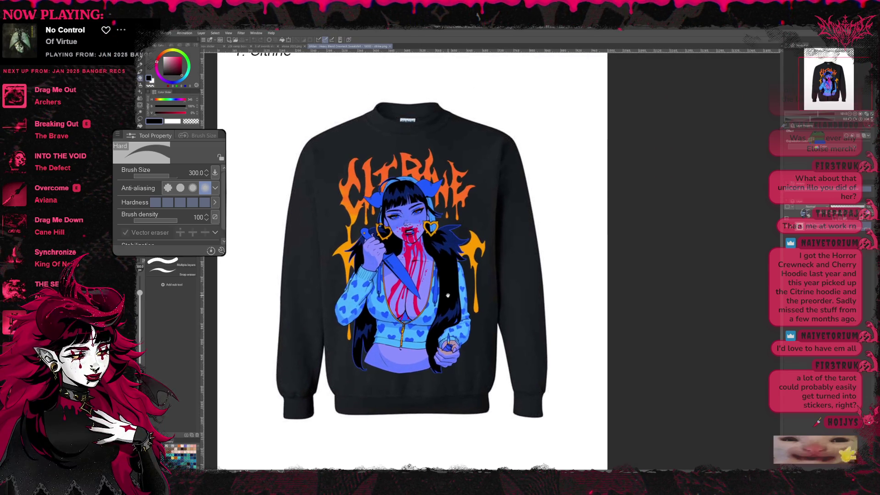
scroll(464, 294, "up", 1)
scroll(463, 293, "down", 2)
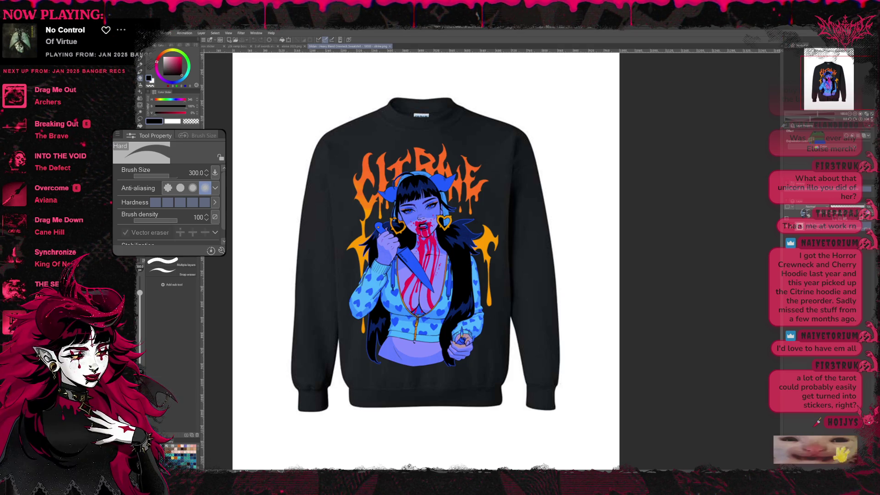
key("ctrl+alt+shift+n")
- Zoom the view in and out to inspect the red 'Hellish' winged demon artwork
scroll(419, 154, "up", 2)
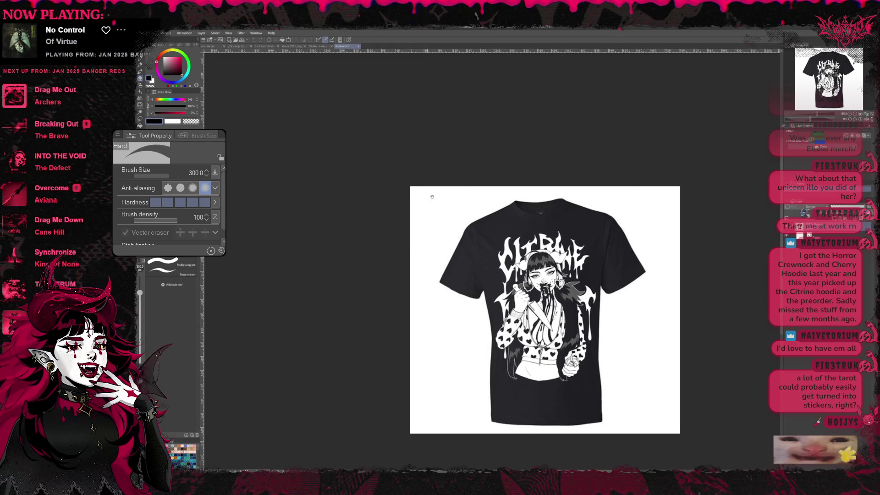
scroll(362, 167, "up", 1)
scroll(381, 172, "down", 1)
scroll(401, 178, "up", 1)
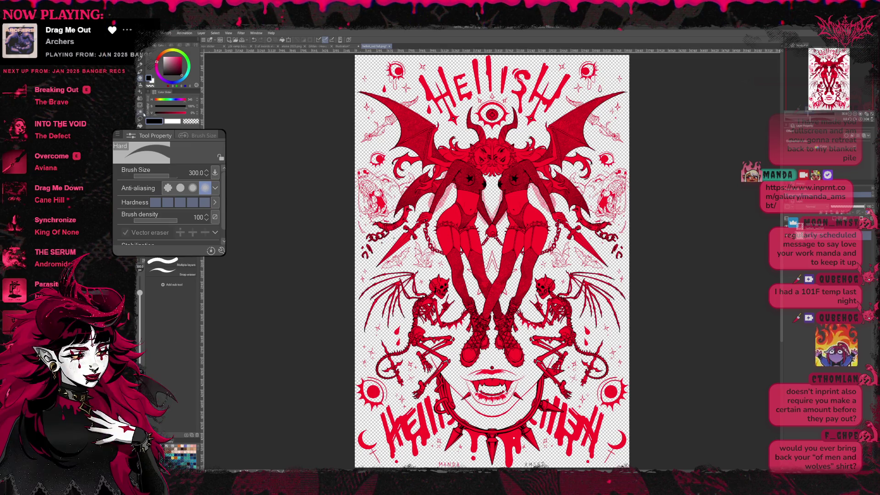
- Fill the red demon artwork's transparent background with solid black using the Fill tool
key("g")
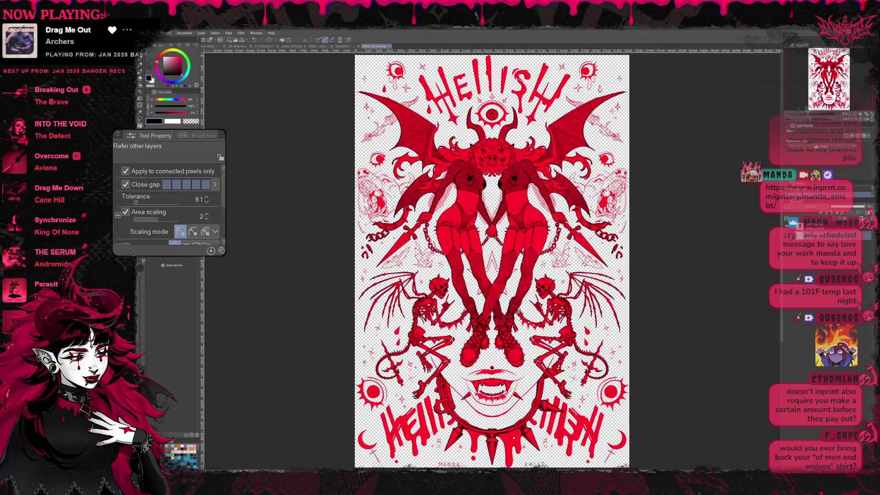
scroll(143, 232, "down", 2)
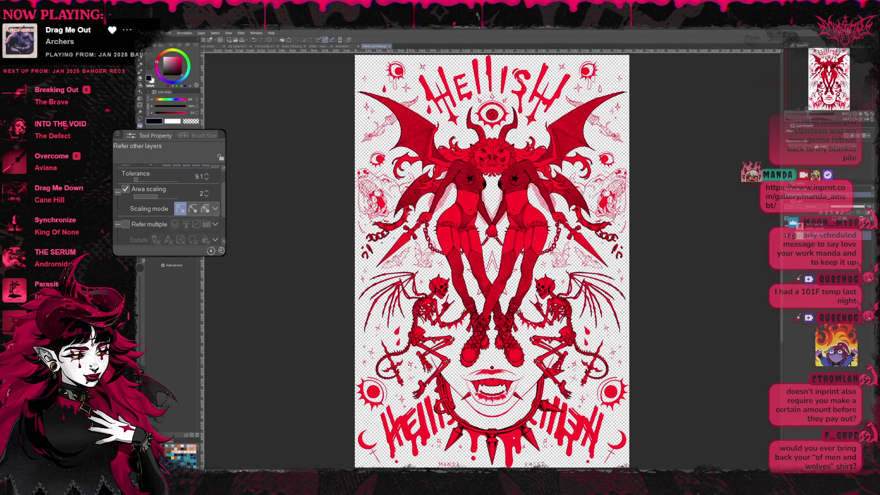
left_click(410, 214)
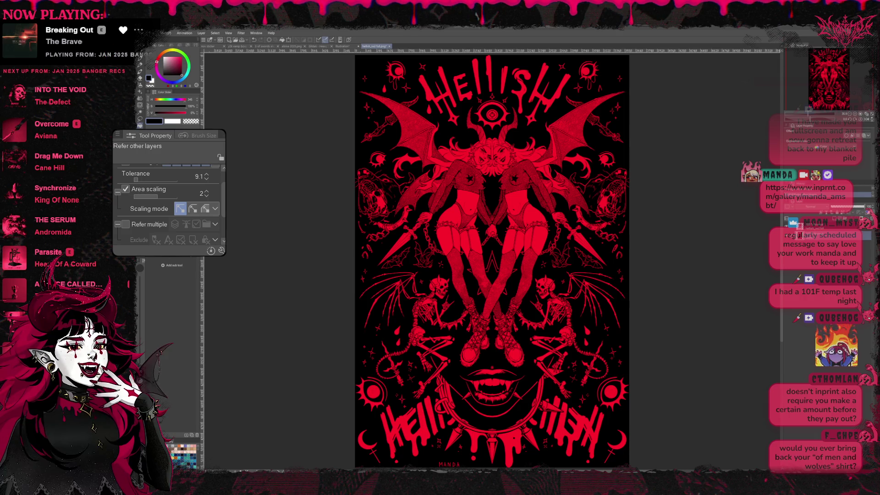
key("ctrl+Tab")
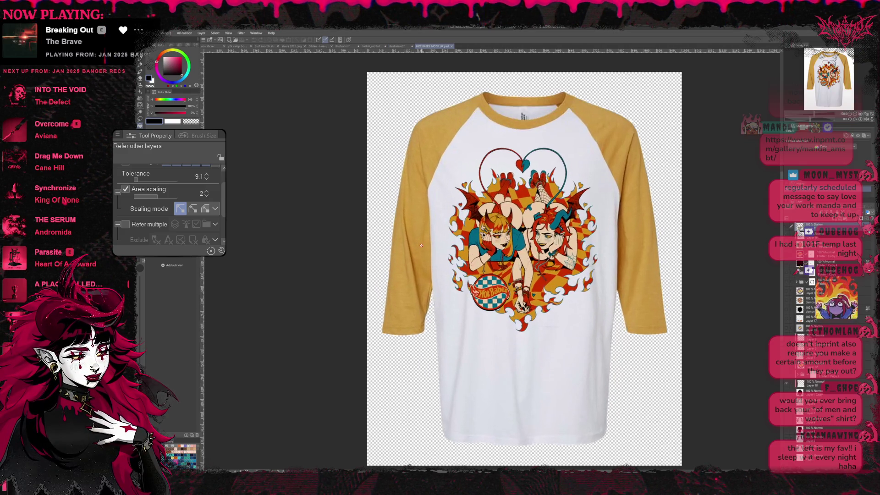
- Zoom in on the yellow-sleeved raglan shirt mockup
scroll(458, 248, "up", 2)
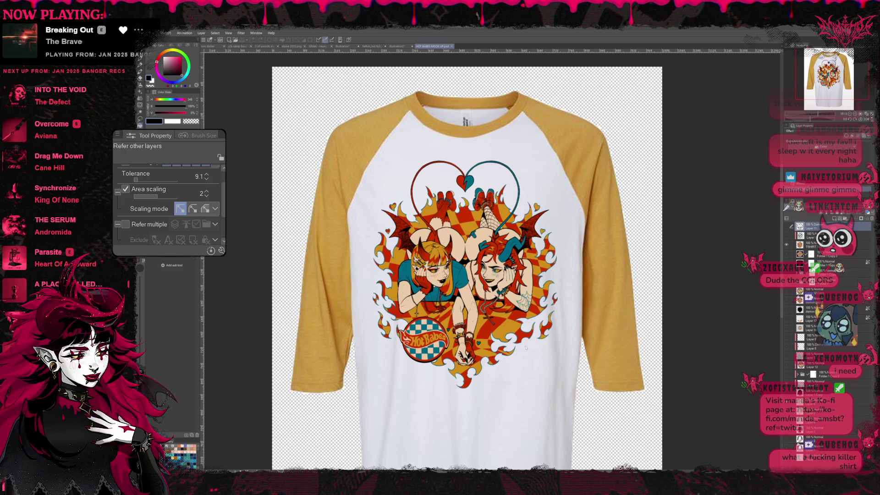
scroll(618, 265, "up", 3)
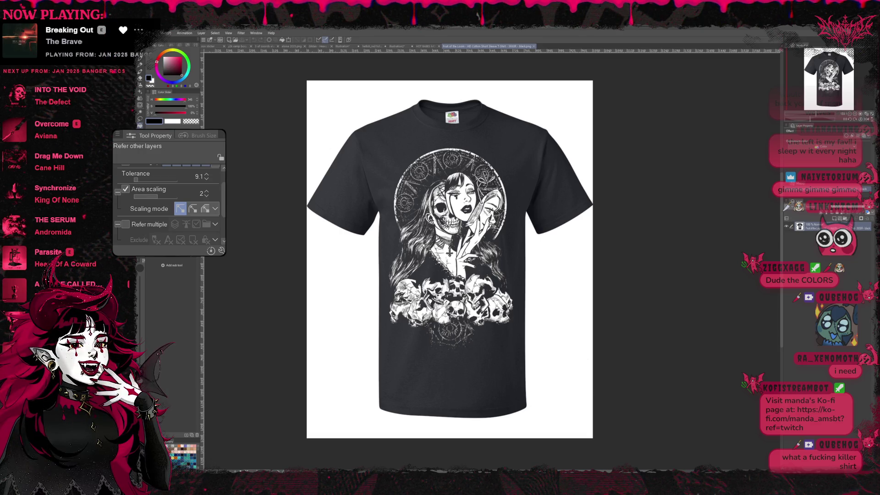
- Open the black hoodie's back view, zoom in and pan the design up and left
scroll(435, 113, "up", 1)
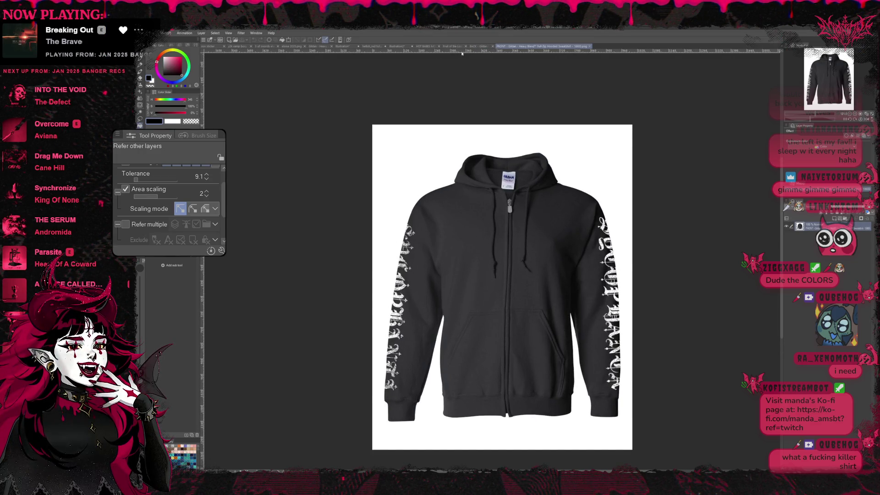
left_click(476, 46)
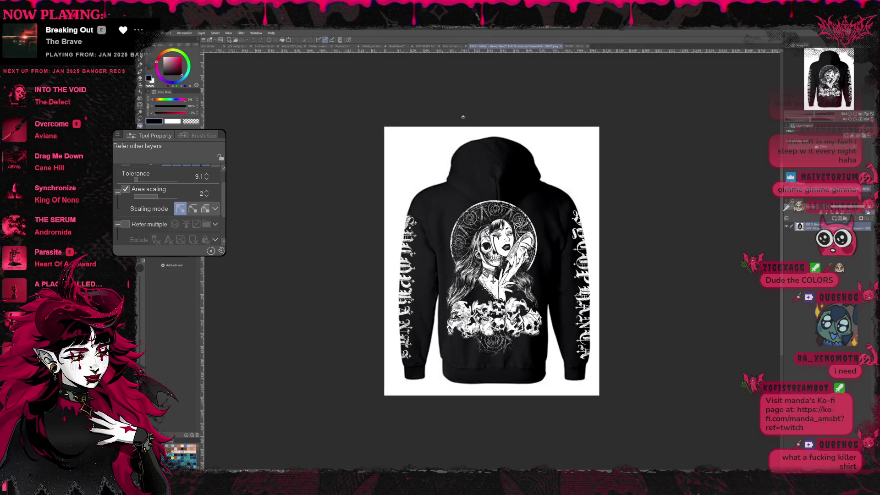
scroll(462, 97, "up", 1)
left_click_drag(482, 178, 443, 157)
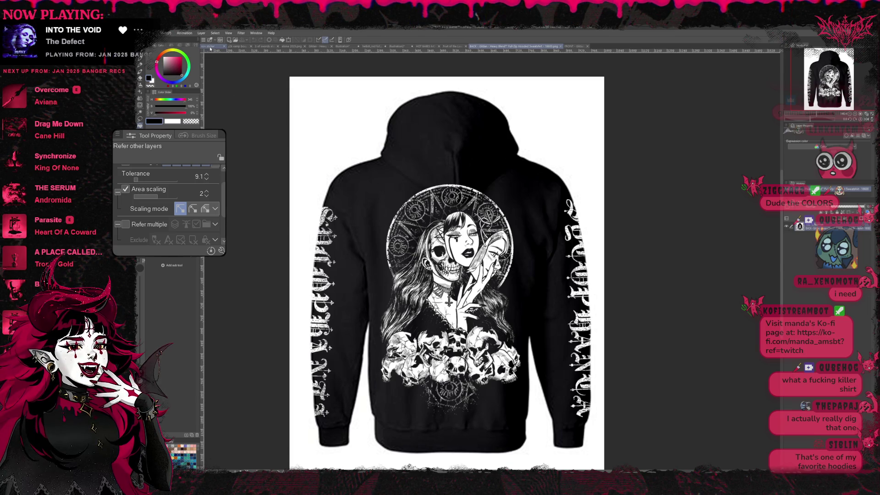
- Back on the horned figure sketch, show the blue rough at full opacity and hide the red rough layer
left_click(209, 46)
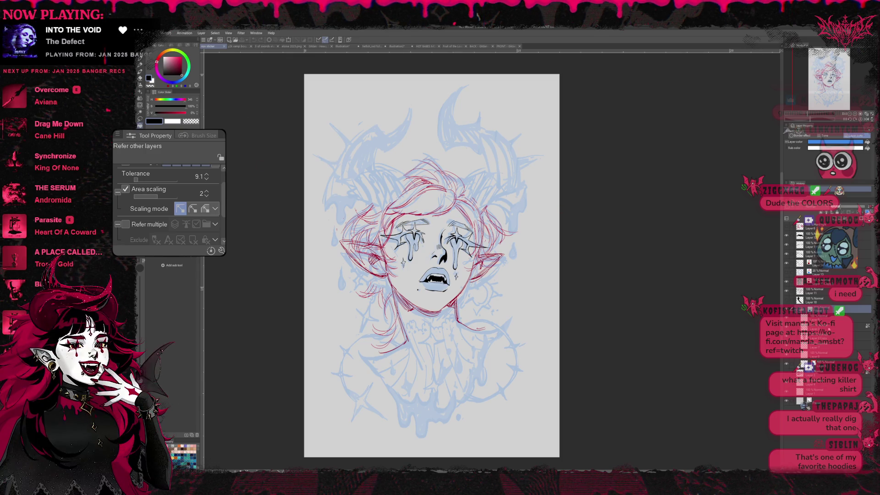
left_click(849, 208)
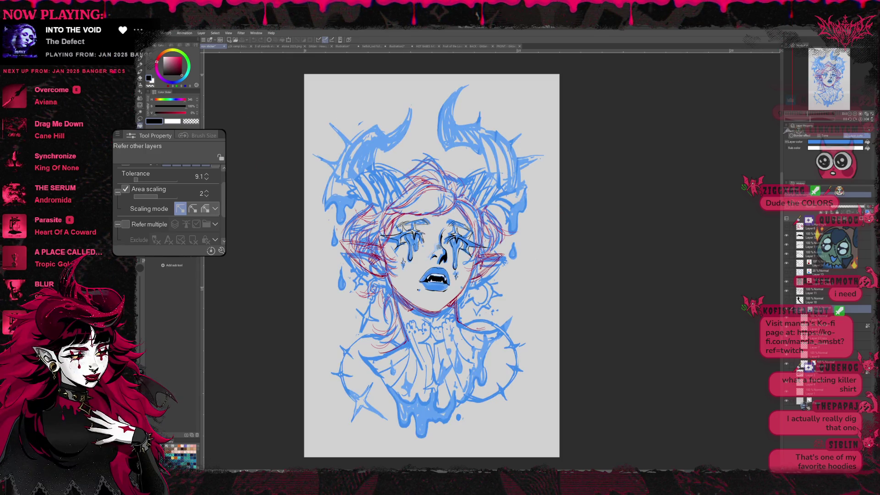
left_click(809, 292)
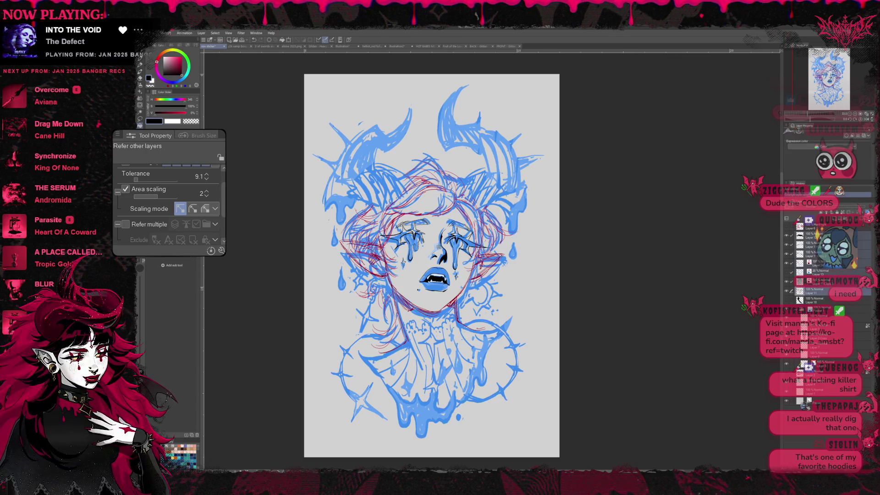
left_click(858, 268)
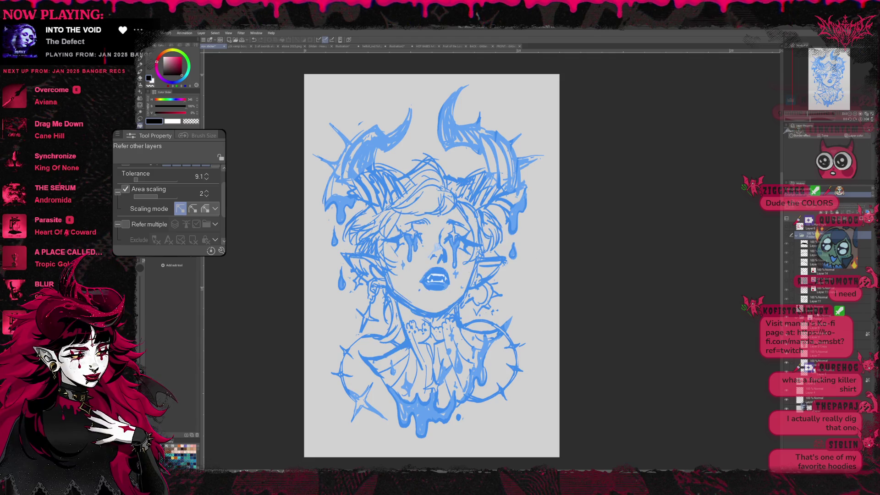
- Turn off Layer colour so the line art shows in its true black and red
left_click(855, 135)
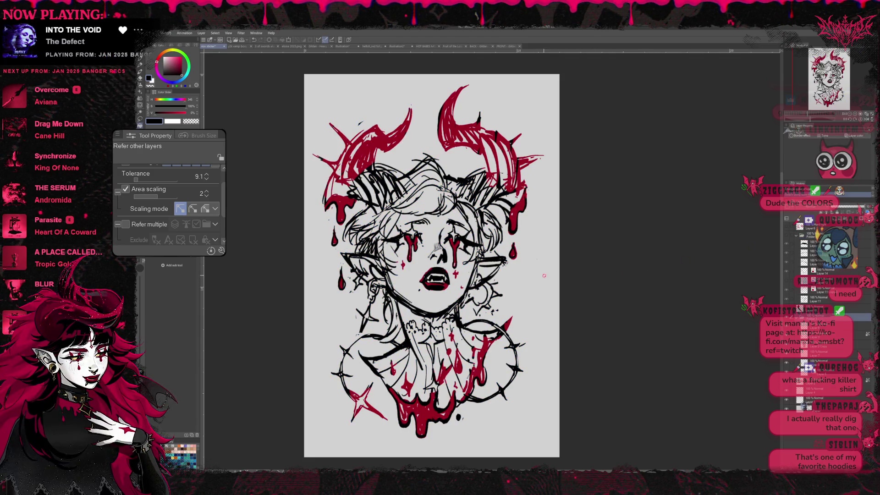
mouse_move(431, 266)
left_mouse_down()
mouse_move(452, 268)
mouse_move(444, 267)
left_mouse_up()
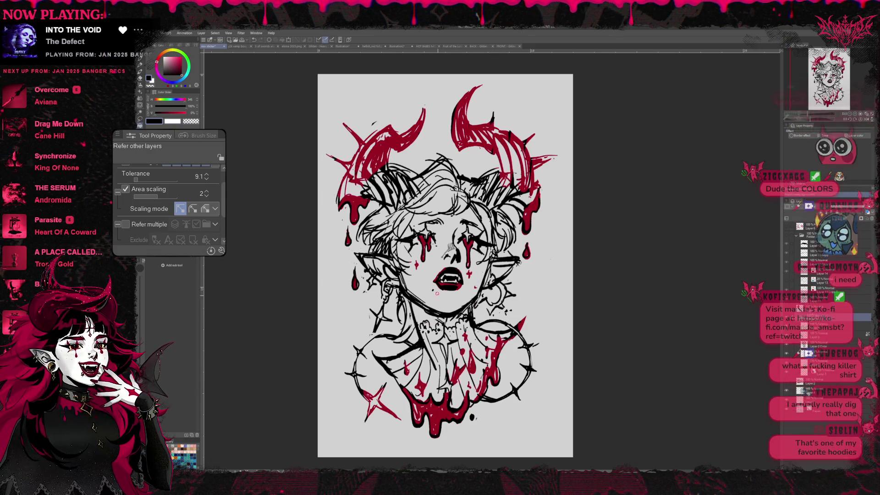
scroll(473, 288, "up", 1)
left_click_drag(473, 287, 461, 288)
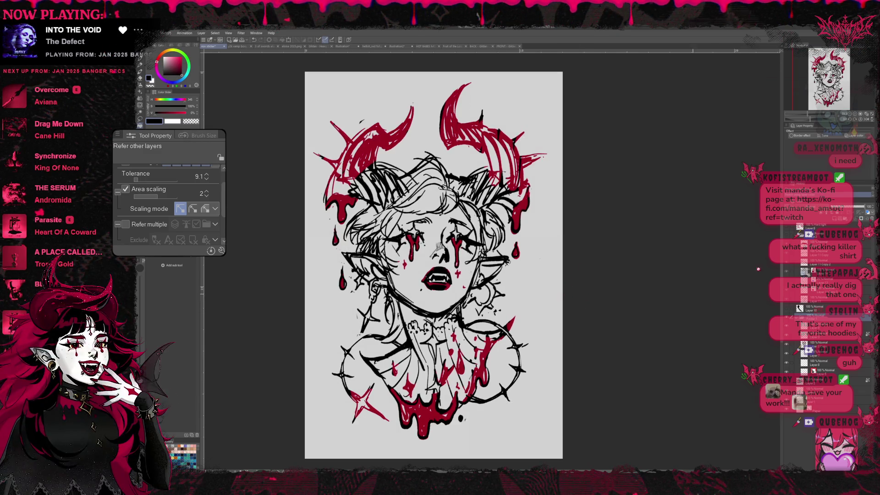
- Group the selected layers into Folder 2 and pick pink as the drawing colour
left_click(800, 309)
key("ctrl+g")
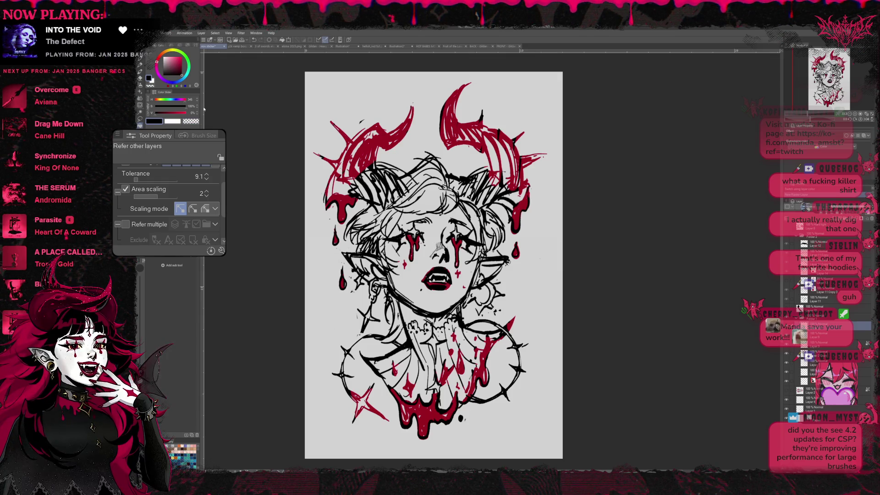
left_click(174, 59)
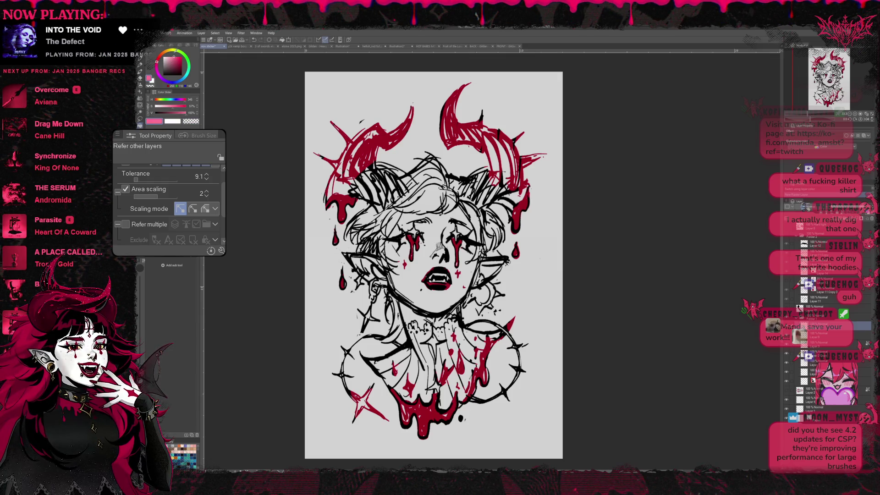
- Fill the background around the horned figure with light green, using Refer other layers
left_click(187, 72)
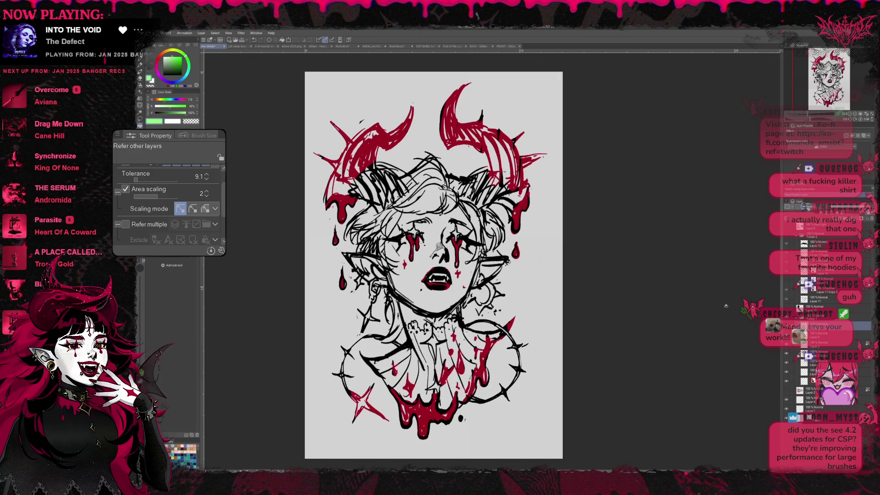
left_click(538, 282)
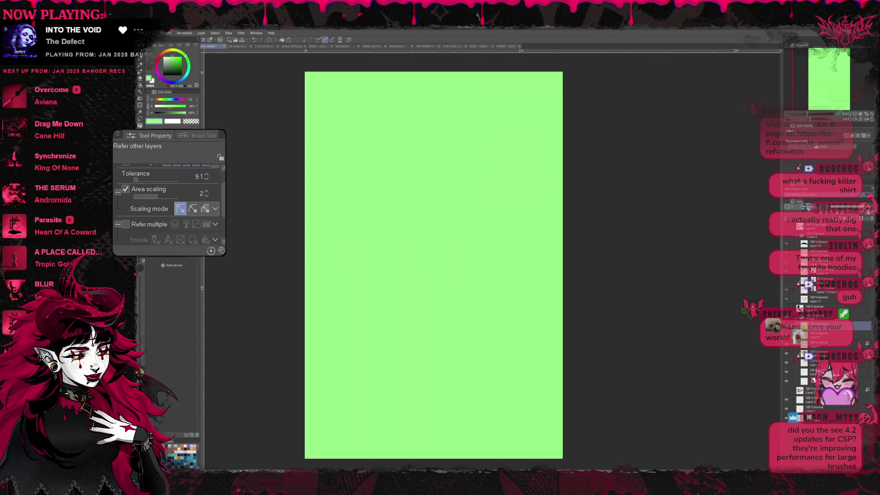
key("ctrl+z")
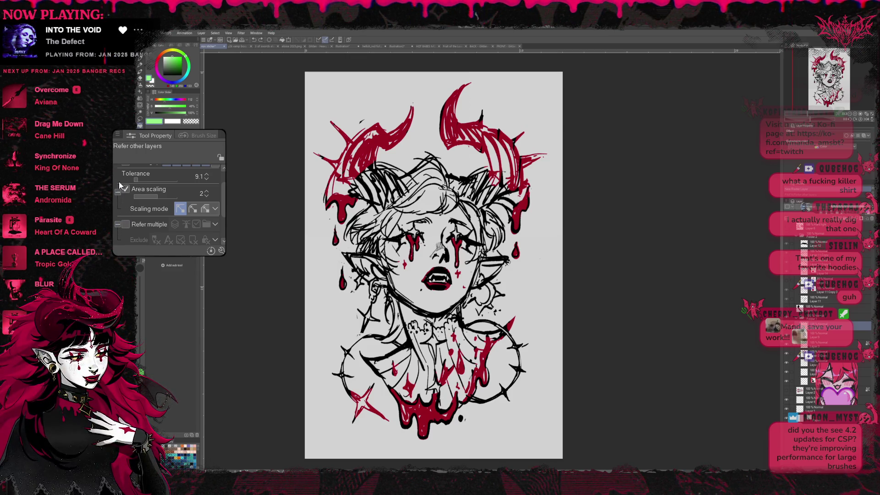
left_click(126, 224)
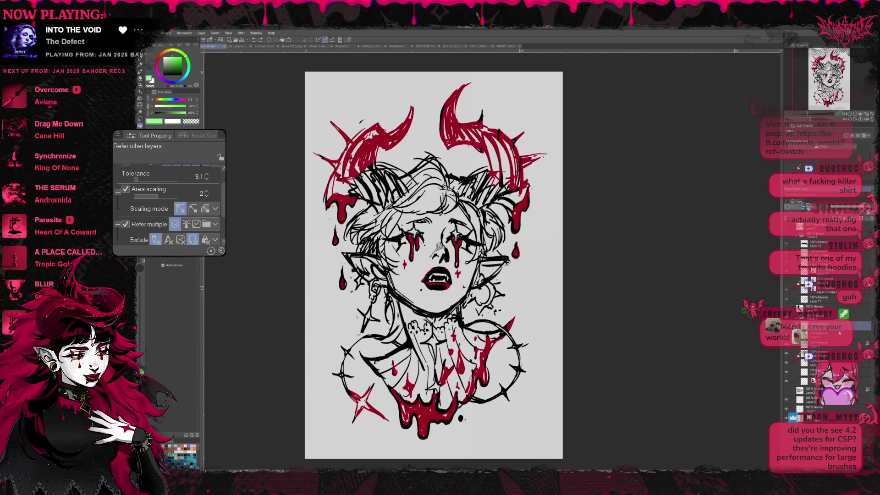
key("alt+bracketright")
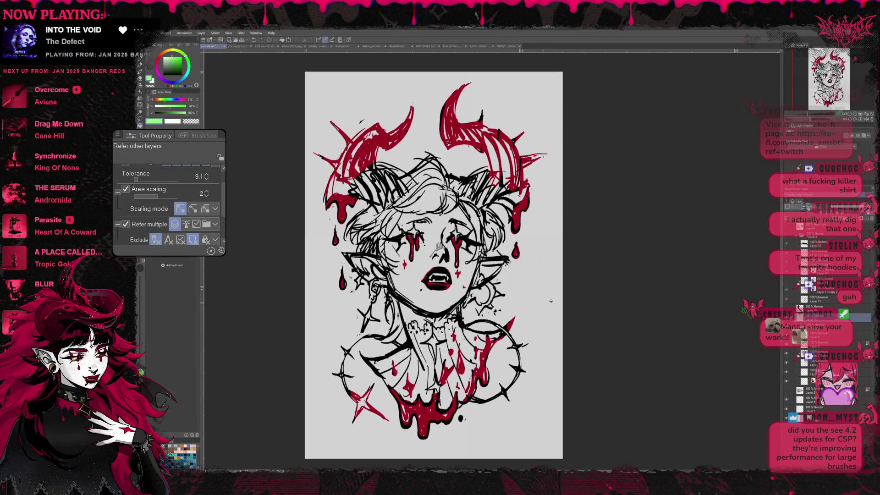
left_click(550, 307)
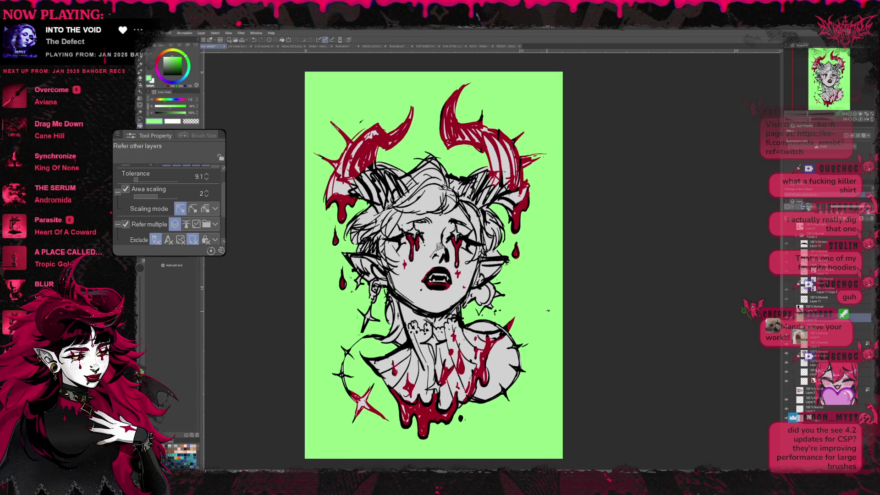
key("alt+bracketright")
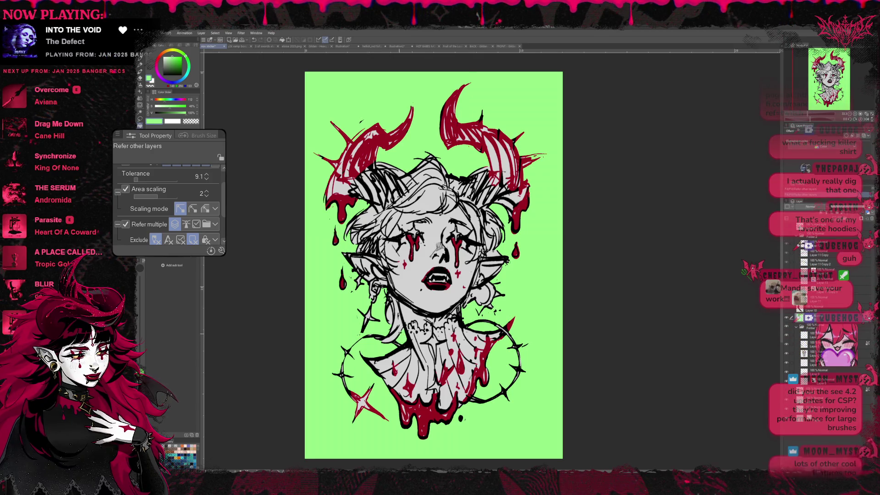
- Zoom out to view the whole piece, then select all and delete the green fill
scroll(431, 276, "up", 2)
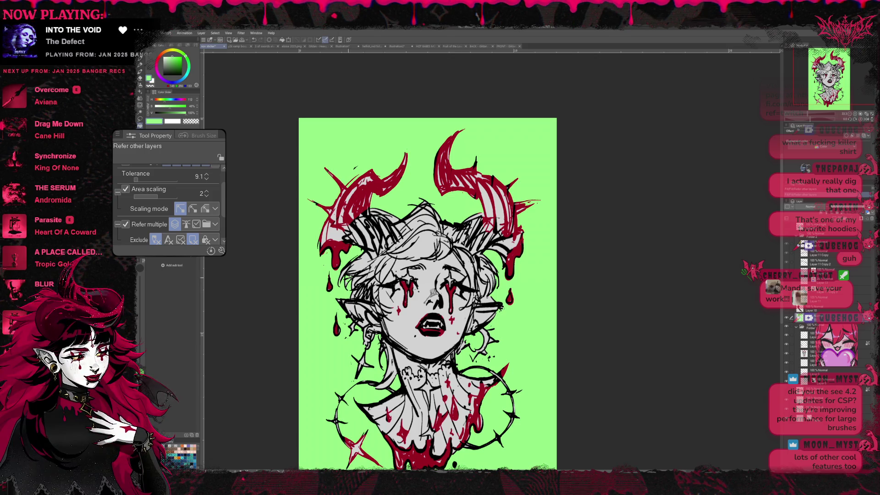
scroll(418, 284, "down", 1)
scroll(419, 282, "down", 1)
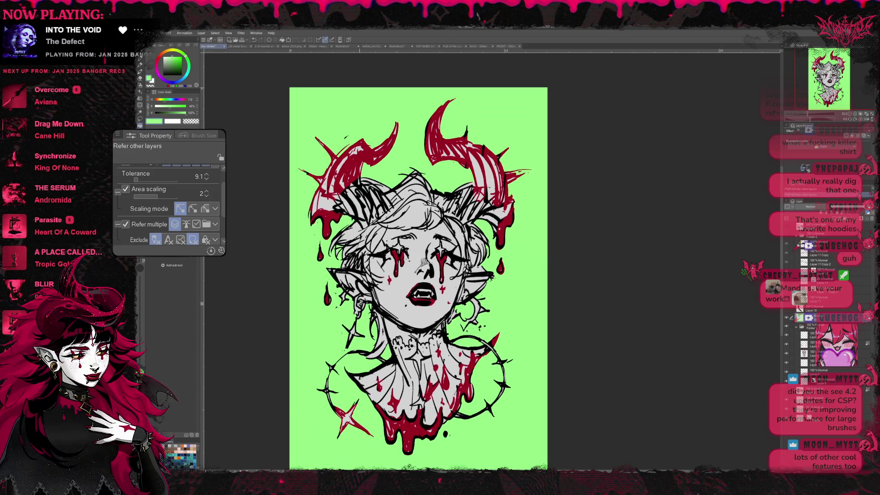
scroll(403, 270, "down", 1)
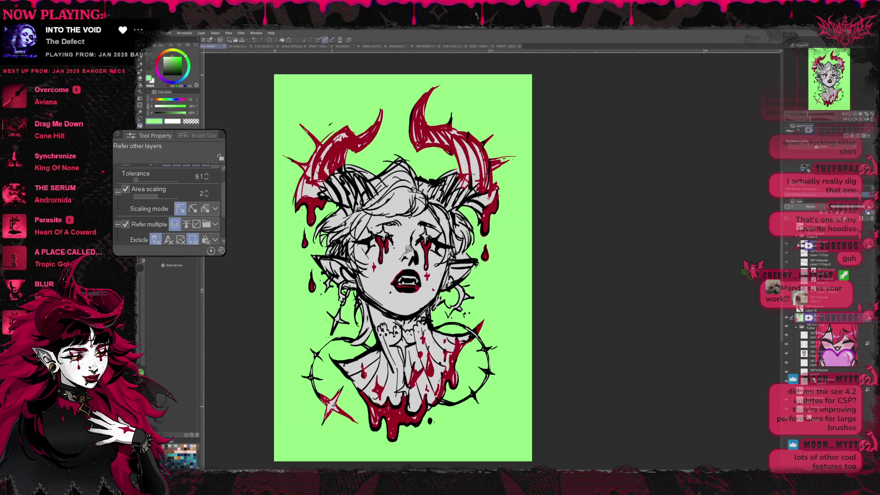
mouse_move(405, 250)
left_mouse_down()
mouse_move(402, 306)
mouse_move(422, 262)
left_mouse_up()
scroll(402, 316, "down", 1)
left_click_drag(499, 296, 508, 286)
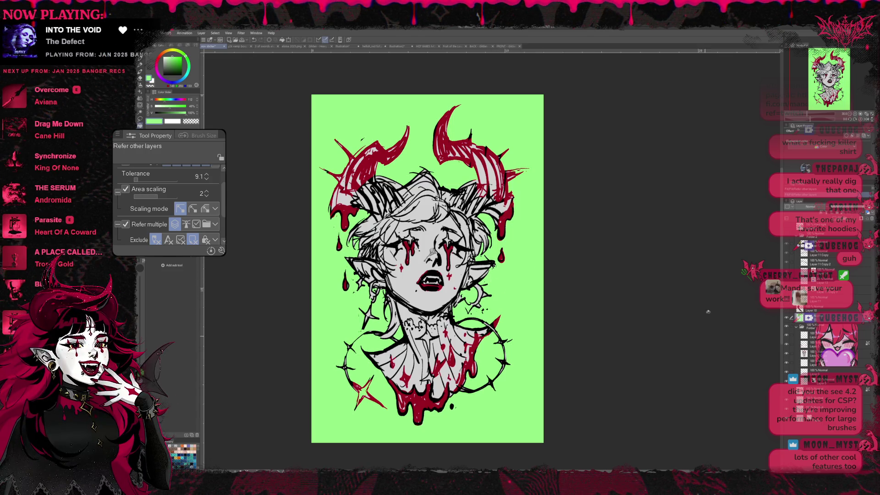
key("ctrl+a")
key("Delete")
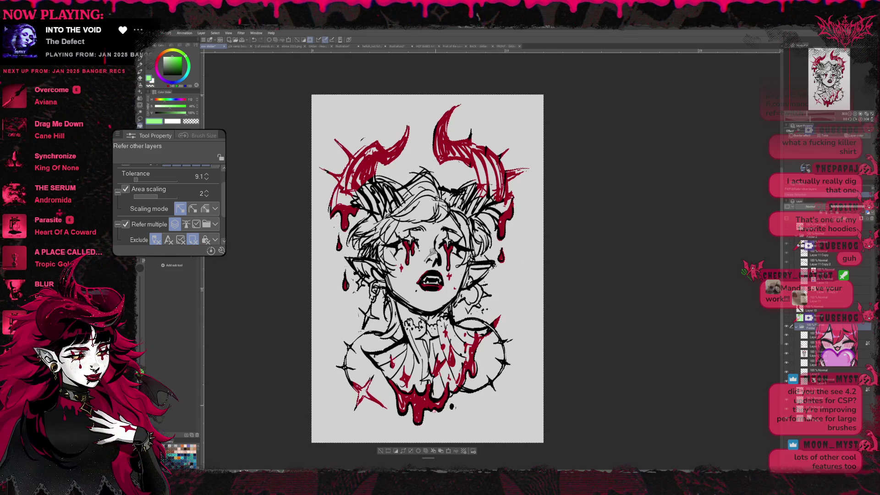
- Drop the canvas-wide selection, collapse the subfolder and add a new layer folder in the Layer panel
left_click(382, 454)
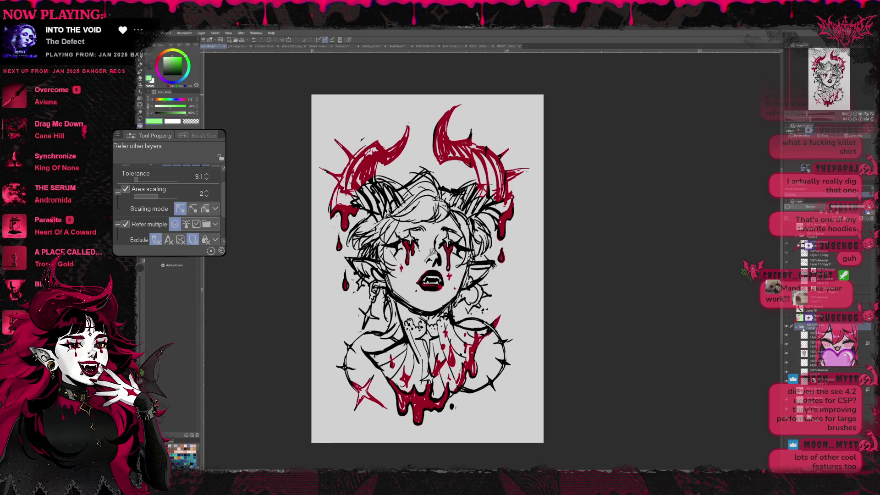
left_click(799, 328)
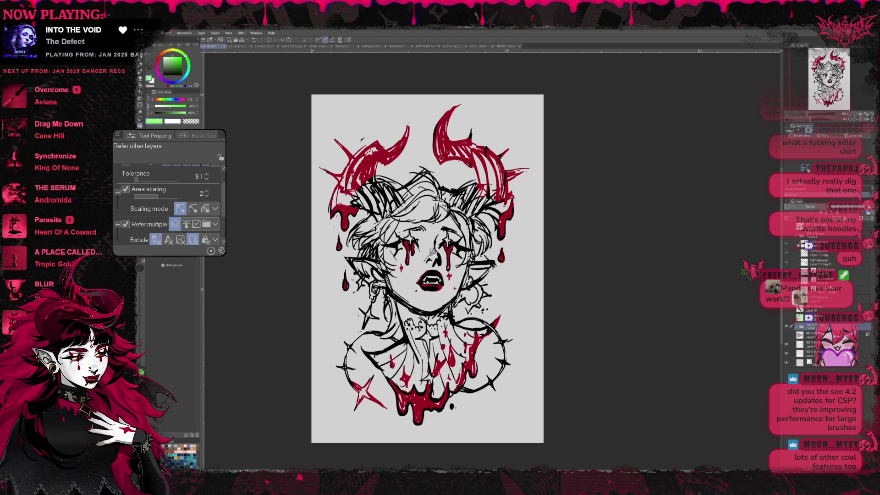
left_click(797, 327)
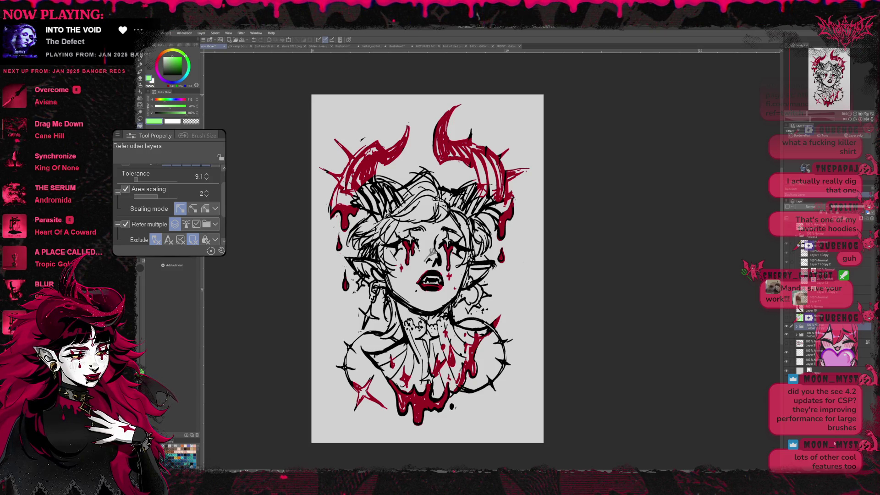
left_click(798, 327)
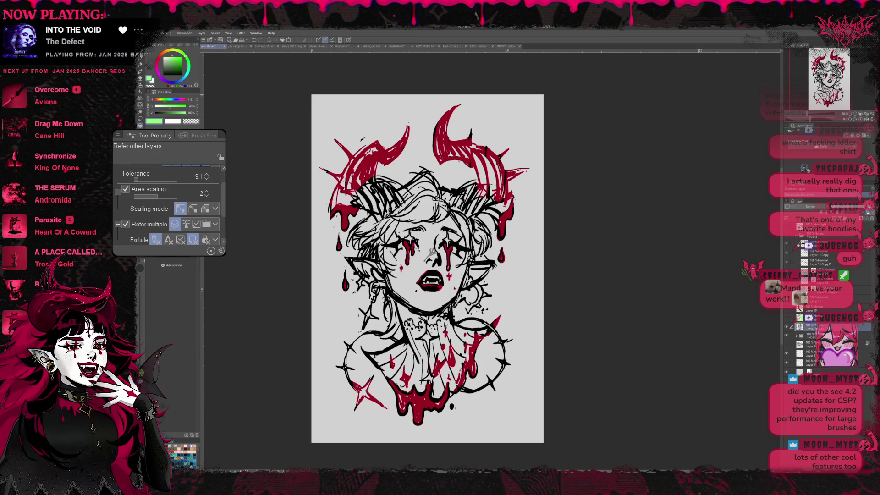
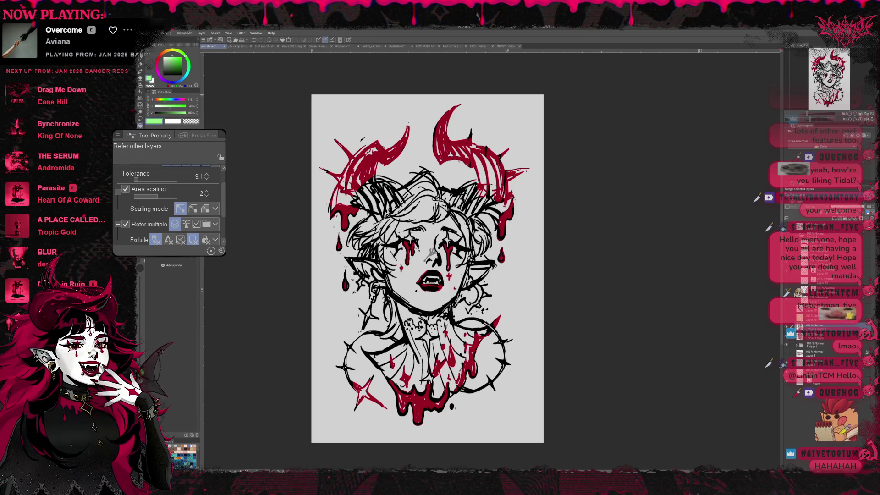
- Select around the figure, then paint a solid white base under its linework with a size-1500 G-pen
key("ctrl+a")
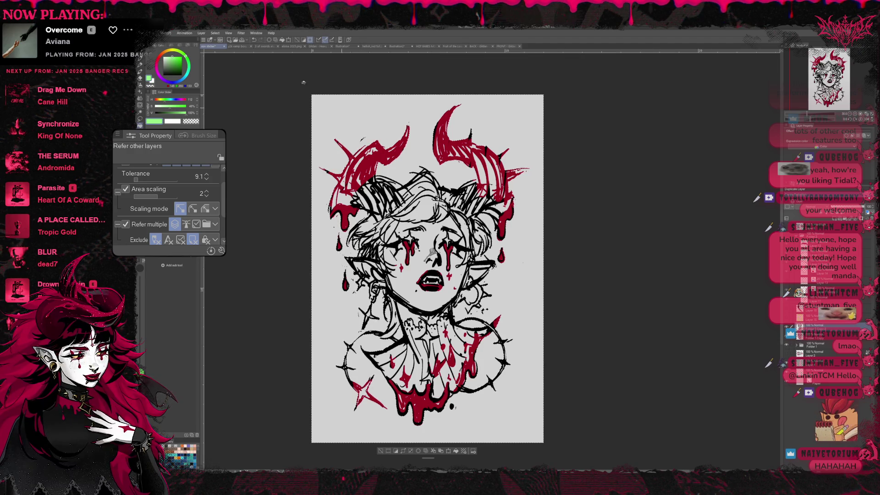
left_click(835, 220, "ctrl")
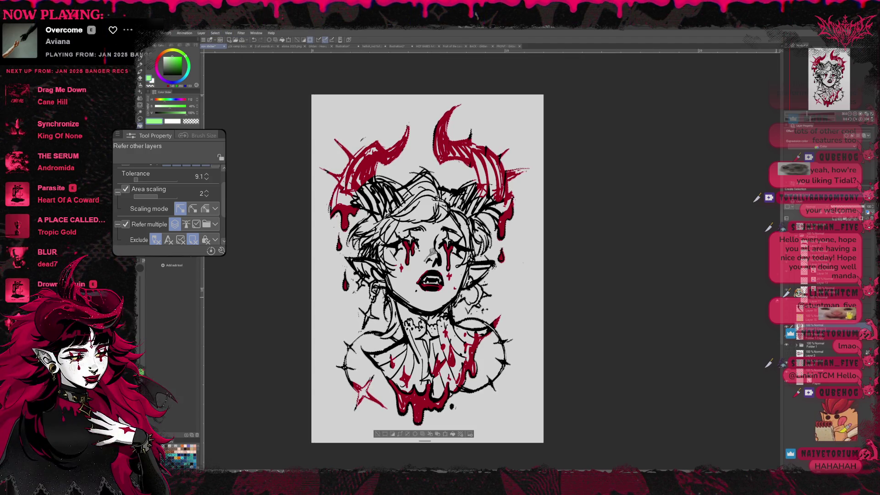
key("ctrl+shift+i")
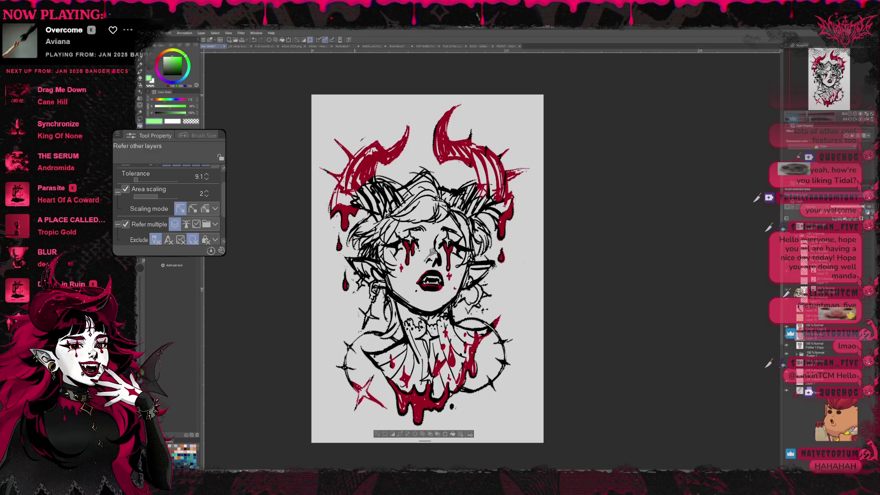
key("p")
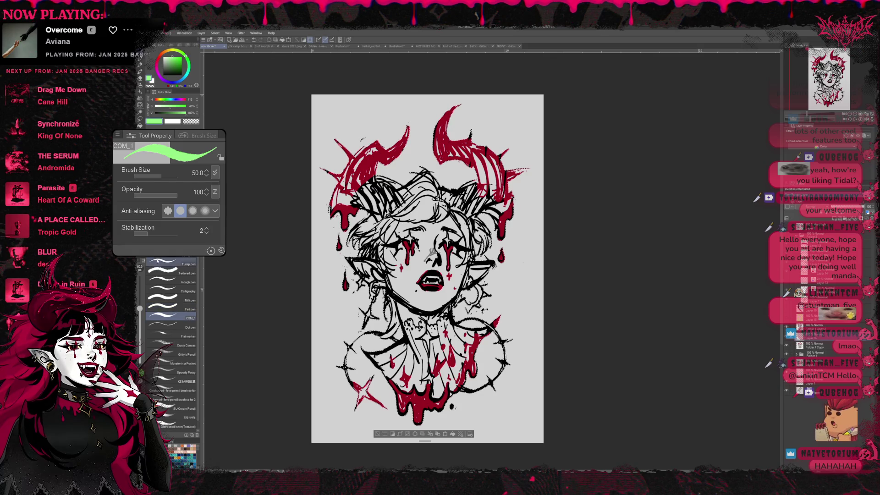
key("p")
key("bracketright")
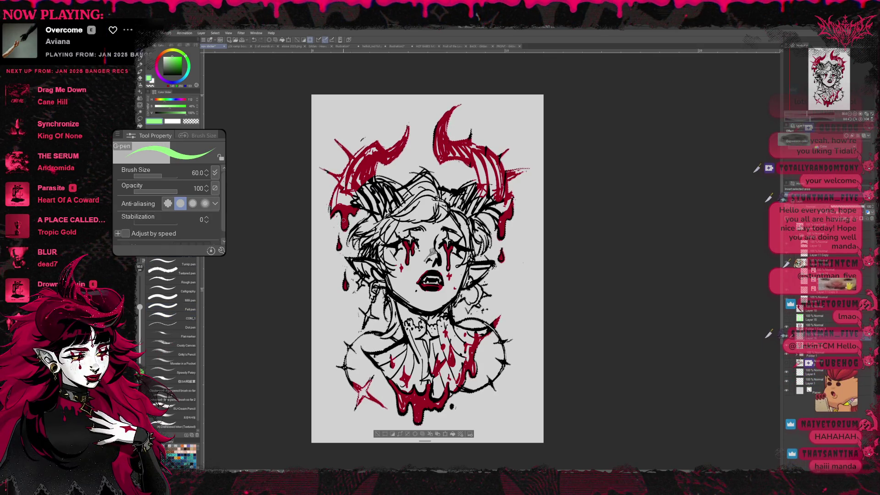
key("bracketright")
key("bracketright")
key("bracketright")
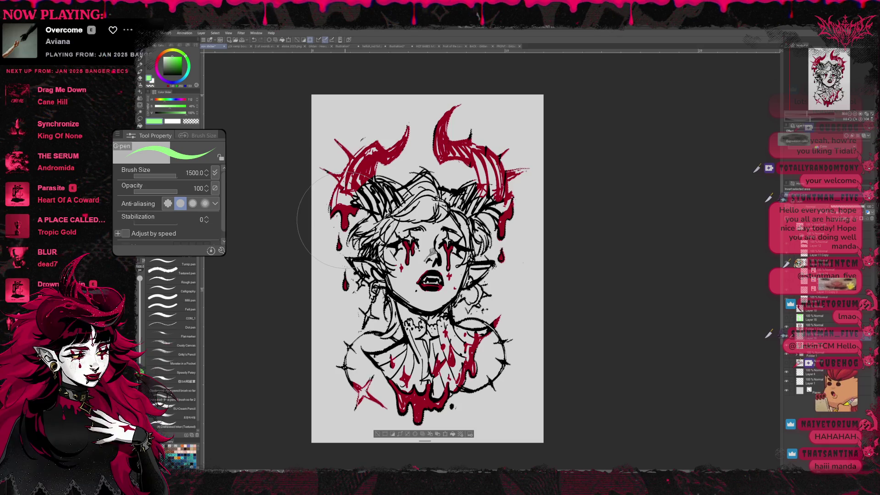
mouse_move(367, 220)
left_mouse_down()
mouse_move(381, 349)
mouse_move(441, 362)
left_mouse_up()
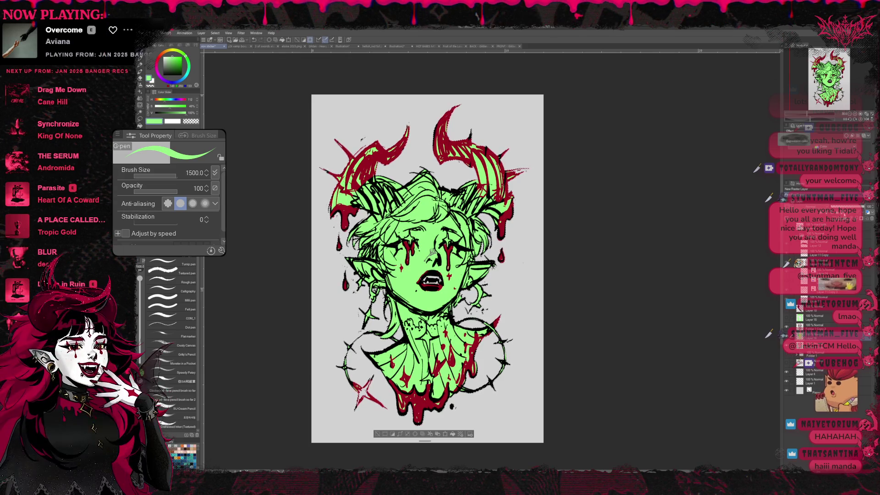
key("x")
left_click_drag(367, 184, 427, 386)
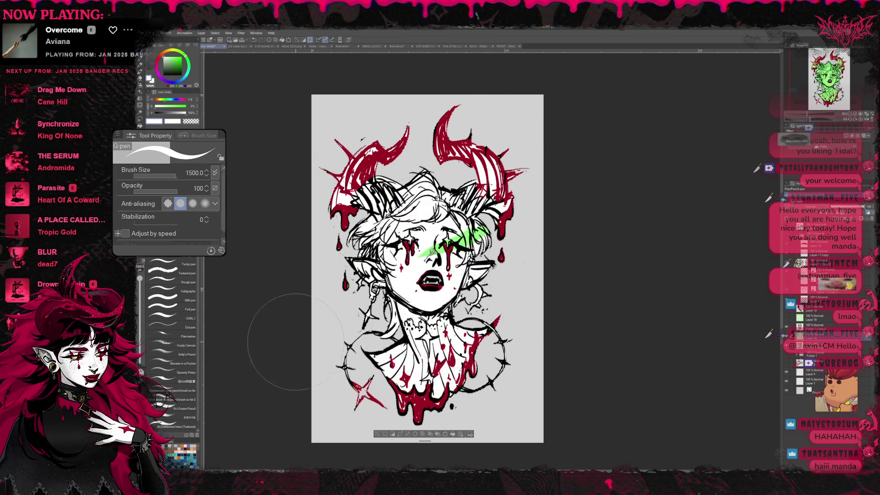
left_click_drag(426, 257, 432, 251)
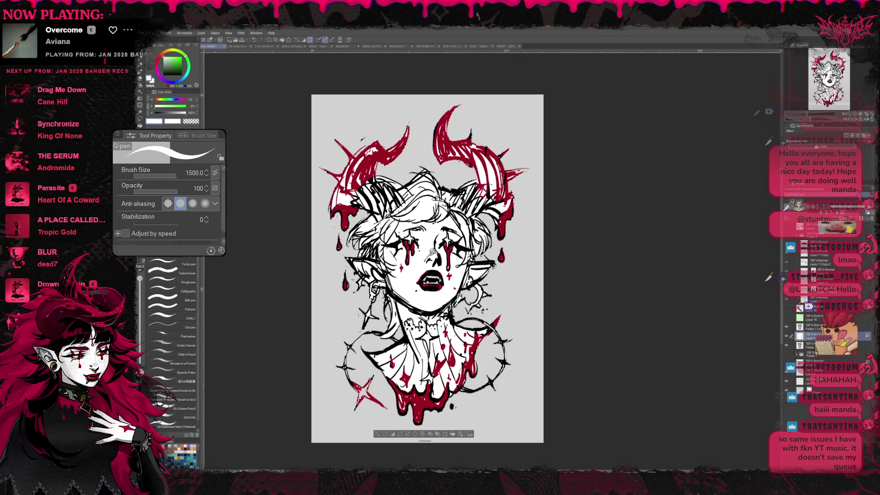
- Copy the demon artwork folder and paste it onto the hoodie photo, moving it up and left
left_click(211, 46)
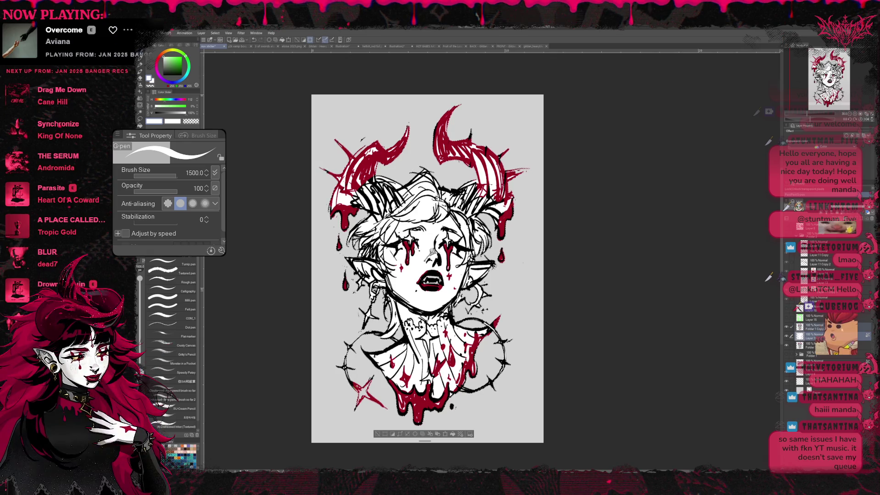
left_click(821, 326)
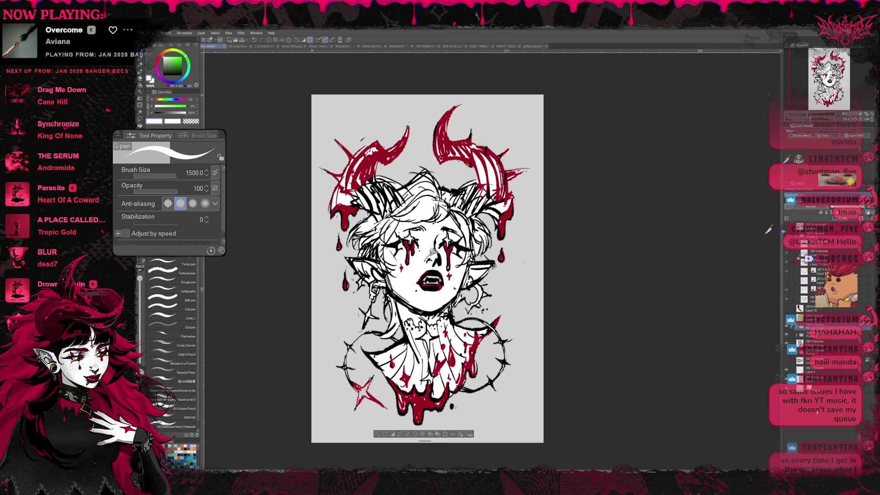
key("ctrl+a")
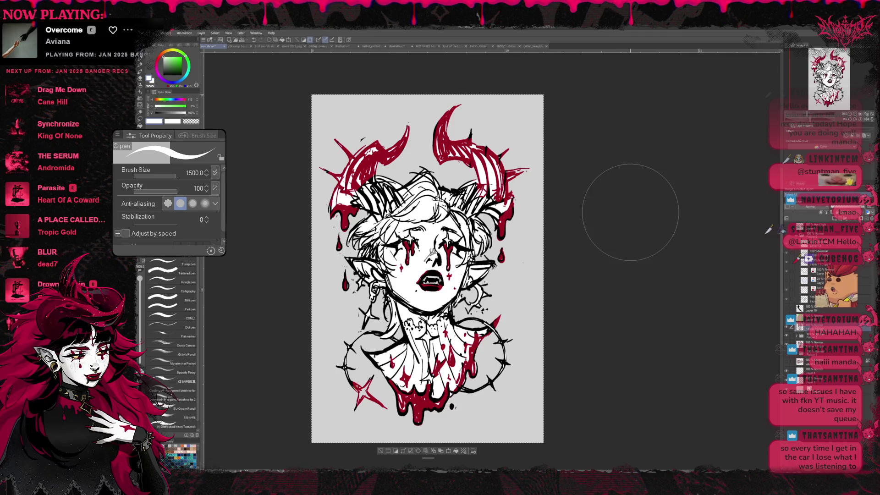
left_click(531, 48)
key("ctrl+v")
key("ctrl+t")
left_click_drag(527, 344, 422, 137)
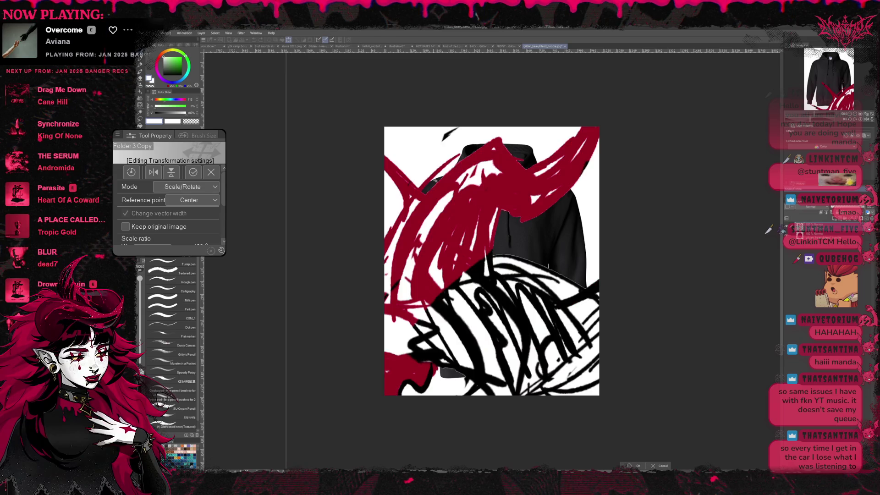
- Shrink the demon art to 14%, rotate it slightly clockwise, nudge it onto the hoodie chest, and commit
scroll(147, 215, "down", 2)
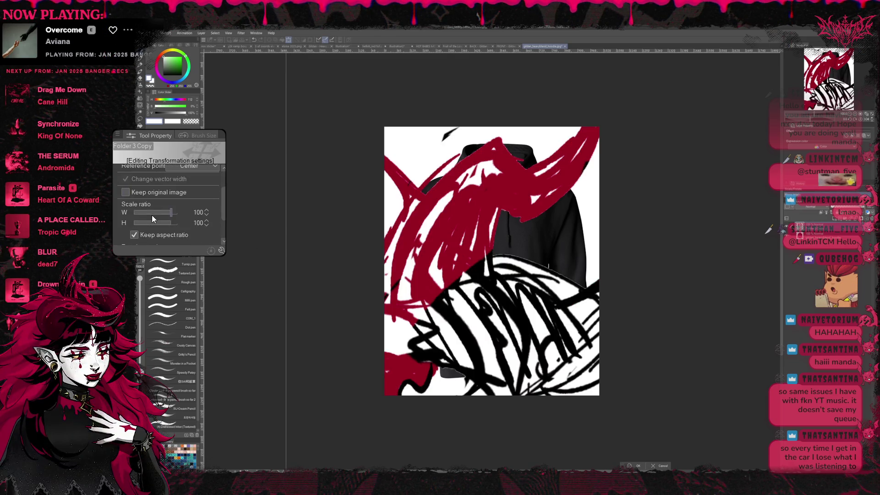
left_click_drag(152, 213, 169, 213)
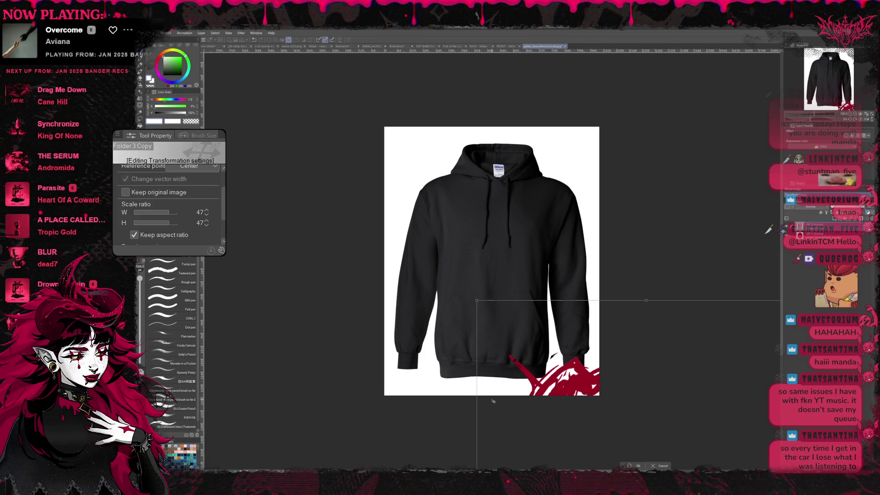
left_click_drag(164, 214, 166, 213)
left_click_drag(510, 338, 497, 266)
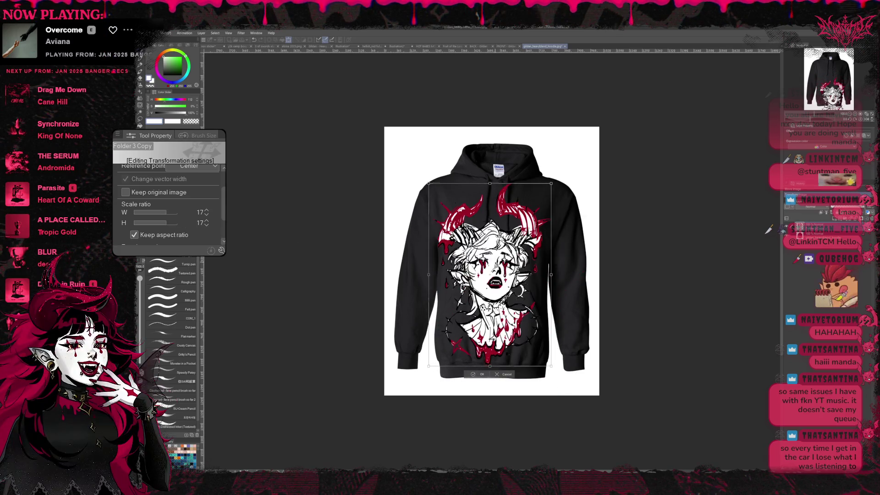
left_click_drag(166, 213, 164, 213)
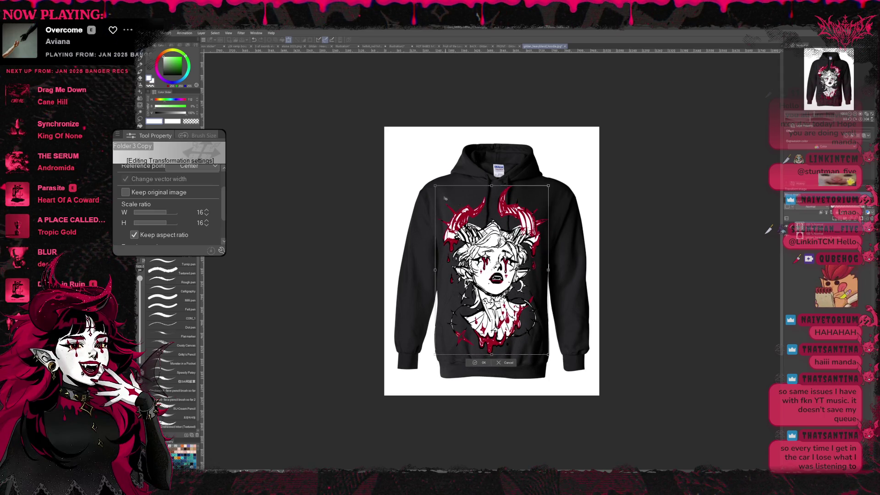
left_click_drag(435, 185, 454, 215)
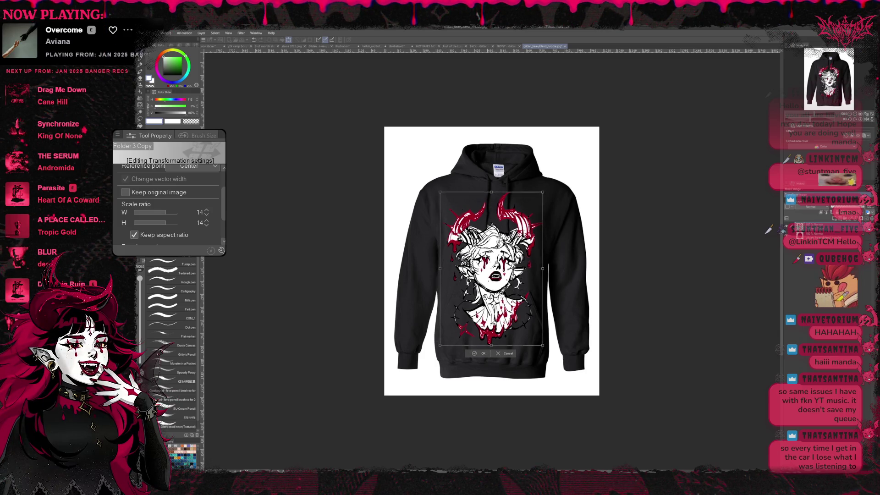
left_click_drag(576, 240, 578, 247)
left_click_drag(491, 266, 494, 267)
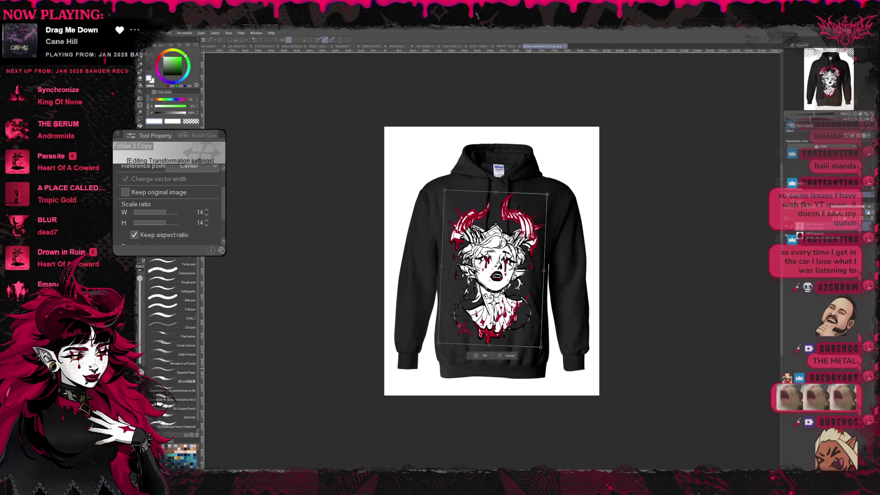
left_click_drag(492, 266, 492, 266)
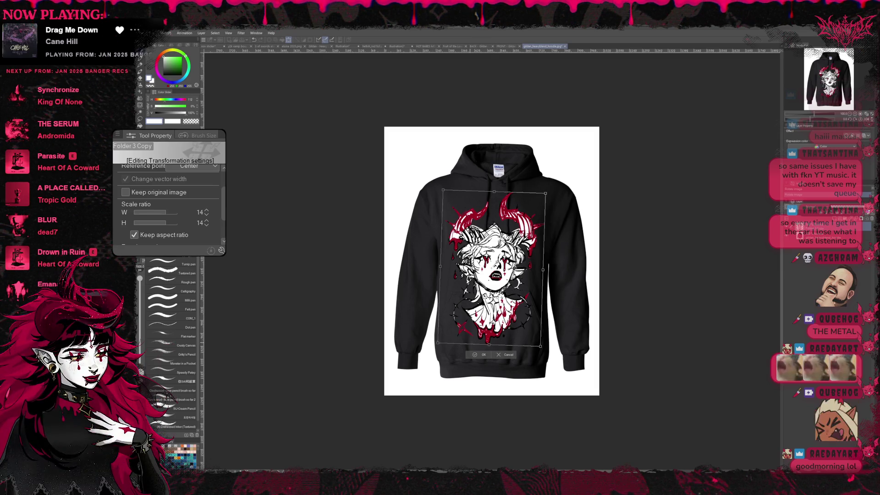
left_click(474, 355)
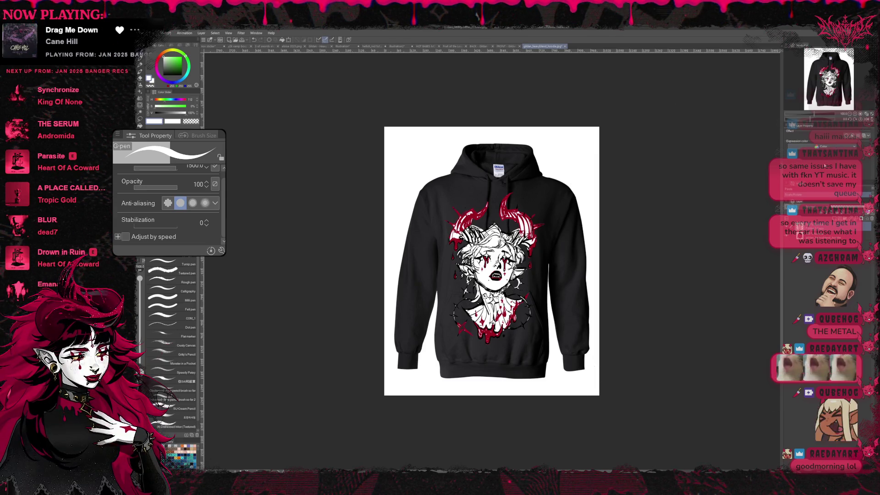
- Preview the artwork as black and white, raising the threshold so more turns black
left_click(832, 145)
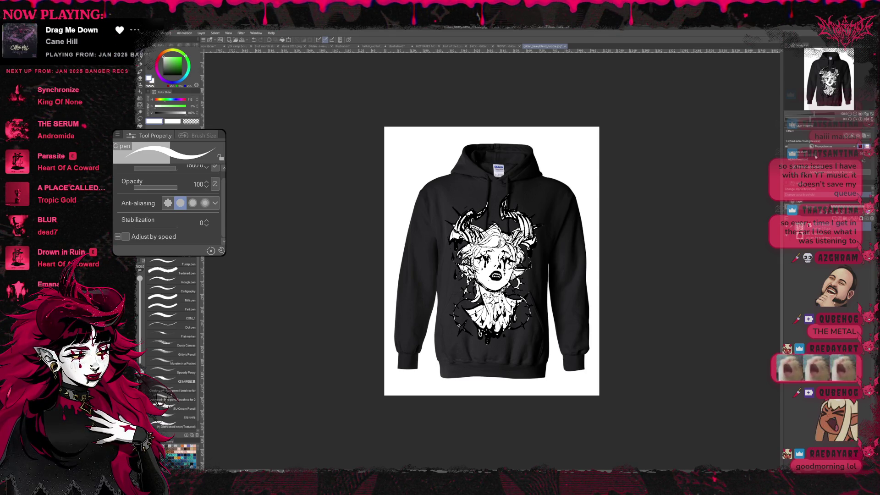
left_click_drag(812, 157, 830, 158)
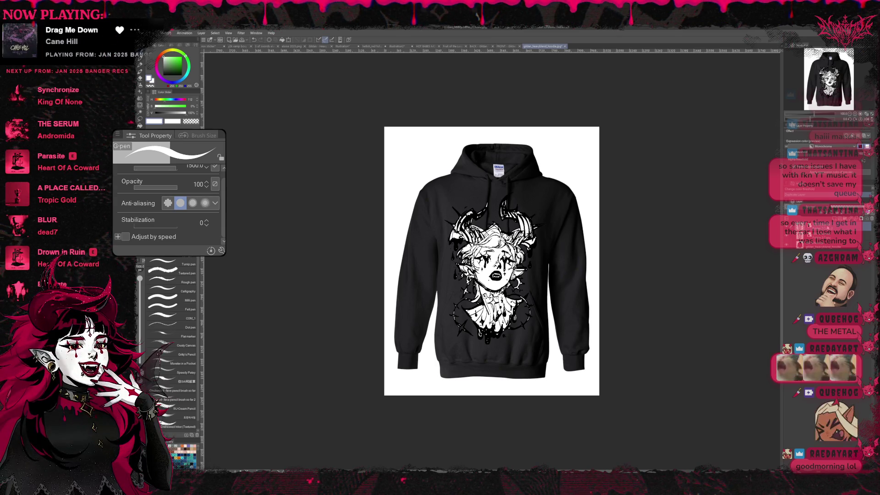
left_click(812, 252)
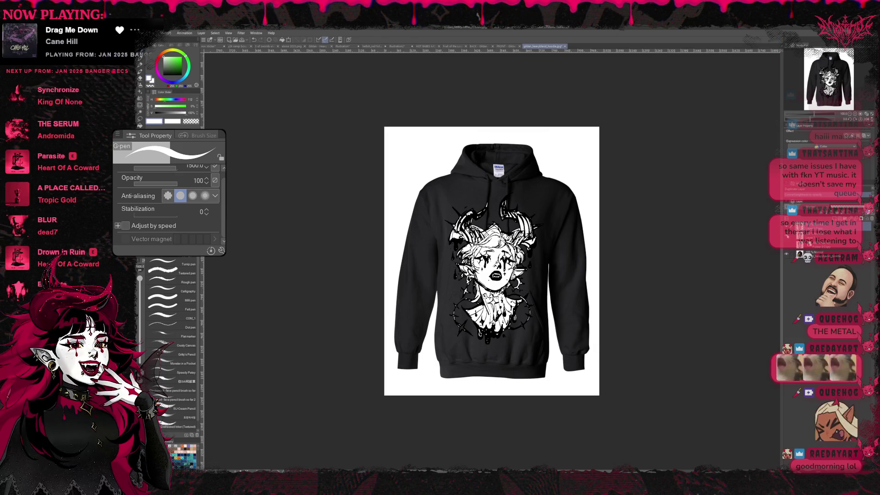
key("ctrl+z")
key("ctrl+y")
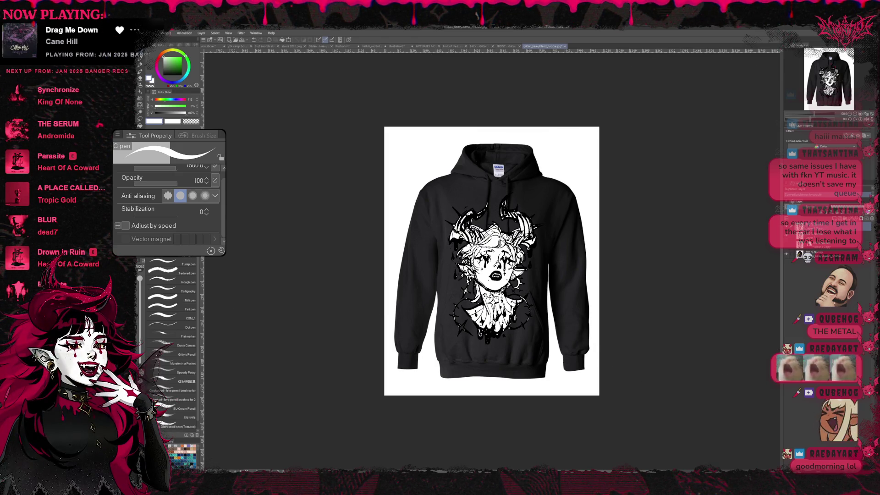
- Paste the brighter, more detailed design onto the mockup and clear the selection
key("ctrl+v")
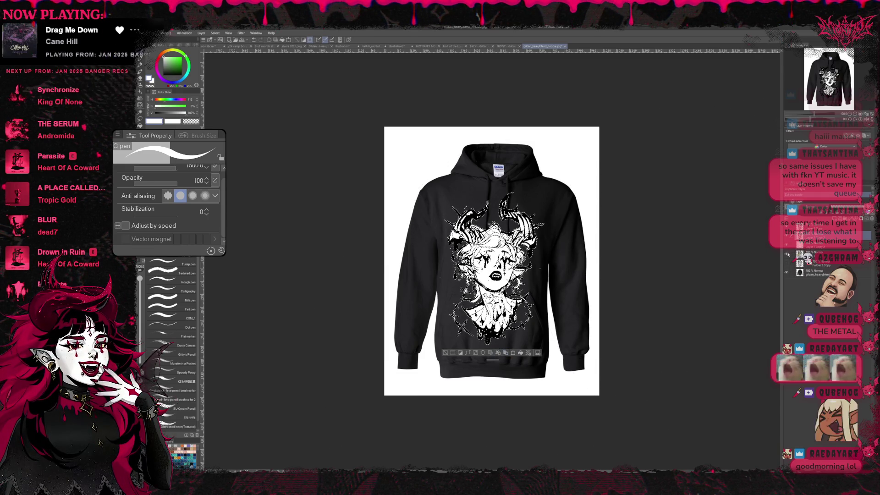
key("ctrl+d")
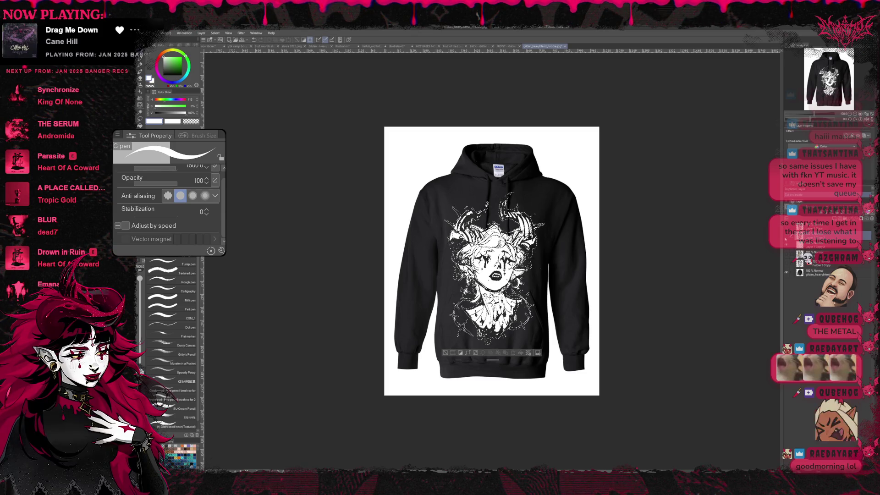
key("ctrl+d")
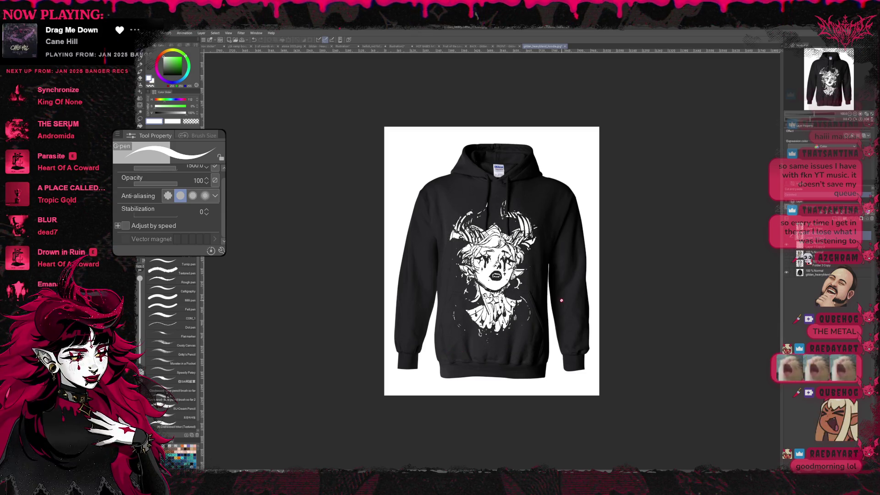
- Compare the design with and without its layers, leaving the white line-art layer hidden
scroll(548, 295, "up", 3)
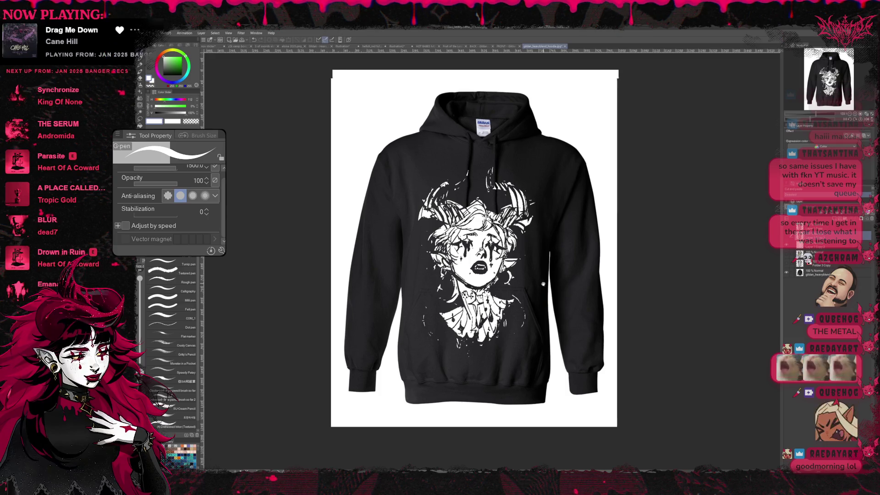
left_click(787, 244)
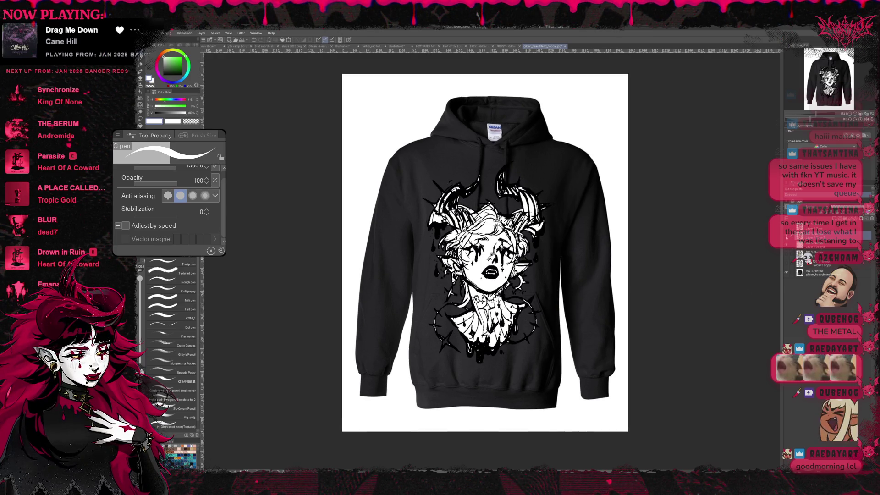
left_click(787, 244)
left_click(787, 244)
left_click(787, 244)
left_click(786, 245)
scroll(628, 289, "up", 2)
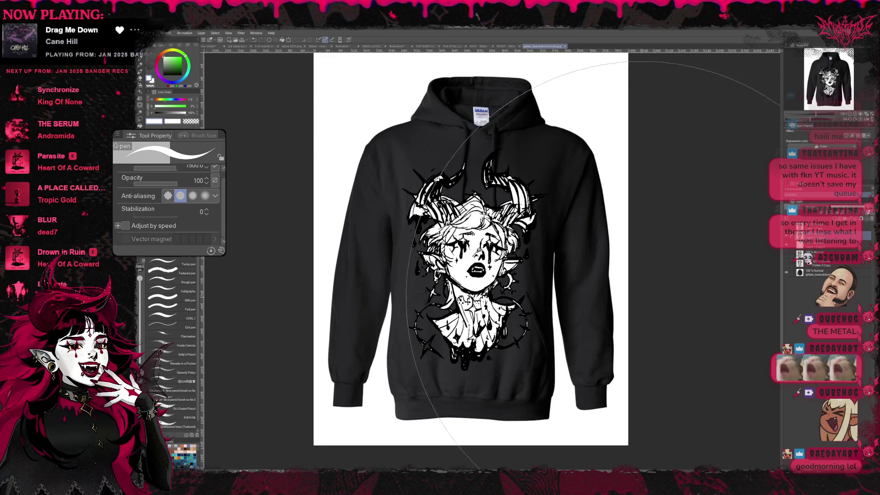
left_click_drag(646, 294, 665, 298)
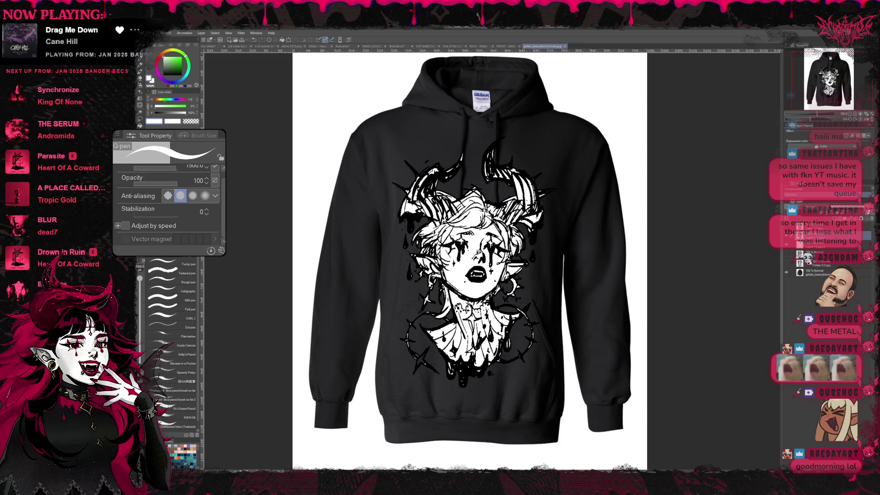
left_click(787, 245)
left_click(787, 244)
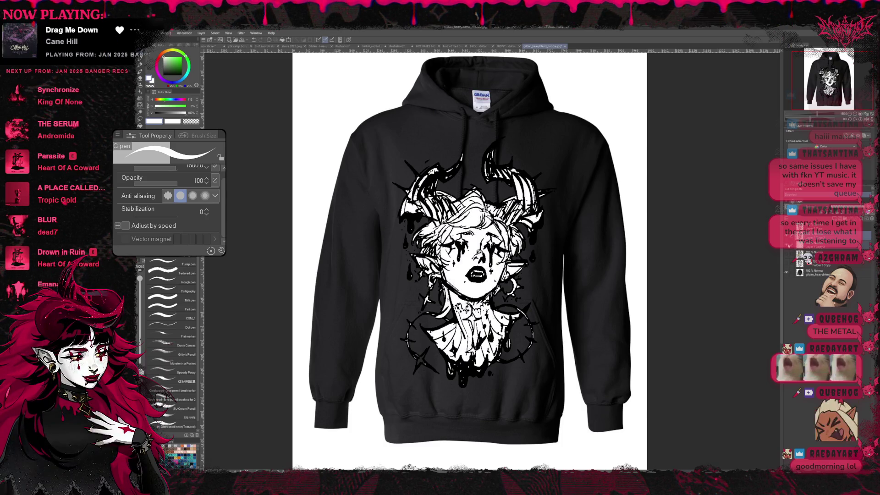
left_click(786, 245)
left_click(786, 245)
left_click(787, 245)
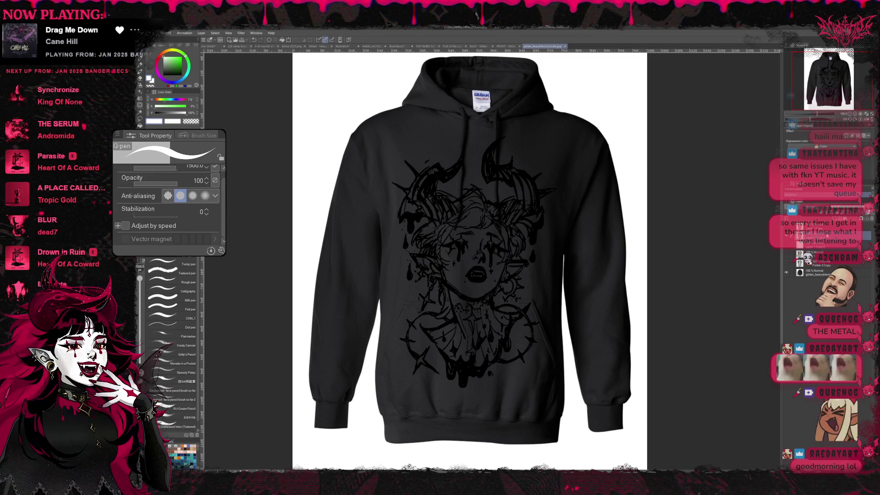
- Preview the design tinted blue, red, dark grey and light grey, then restore black linework
left_click(865, 136)
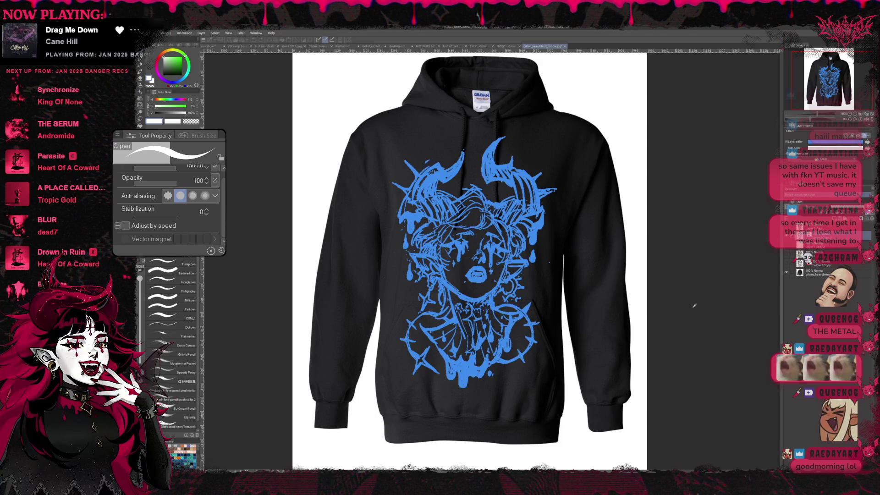
key("ctrl+z")
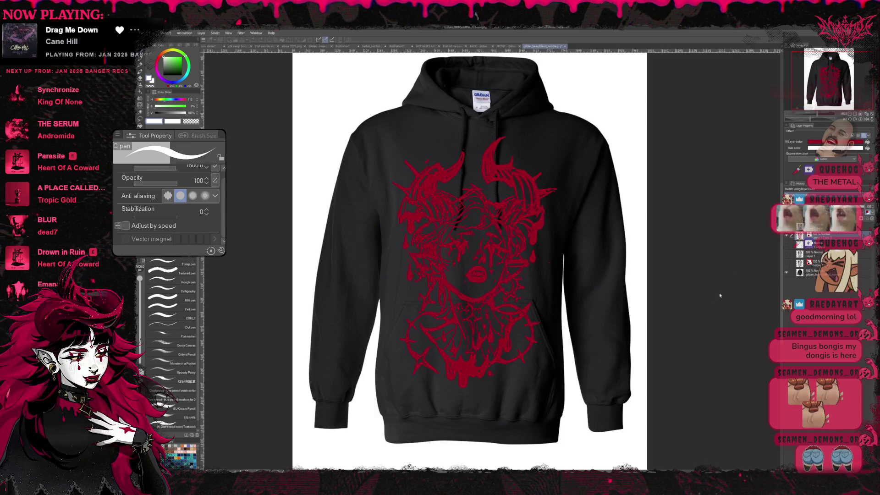
key("ctrl+z")
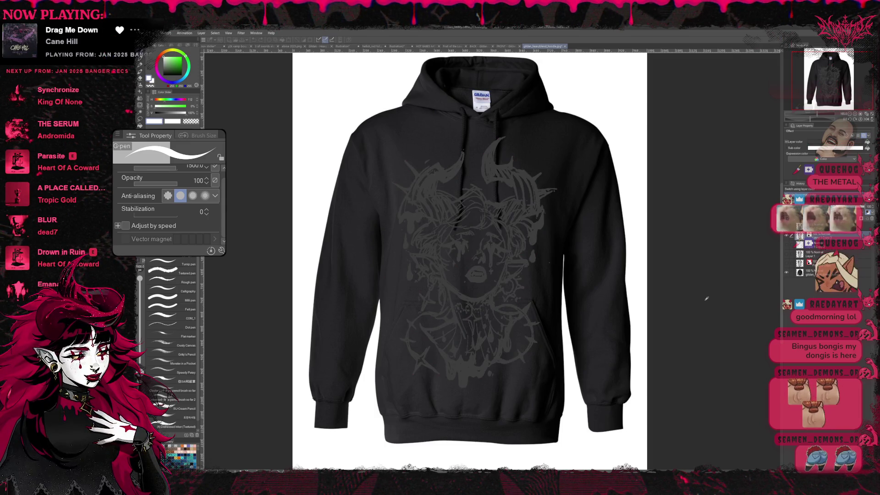
key("ctrl+z")
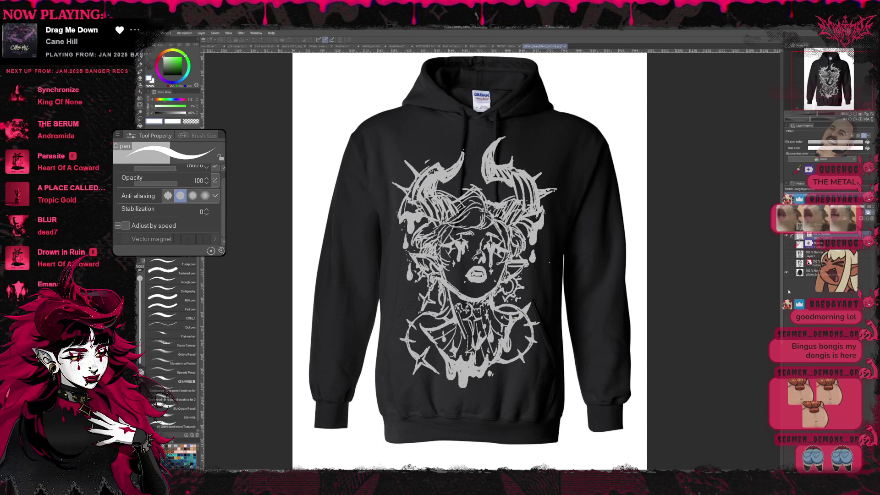
key("ctrl+y")
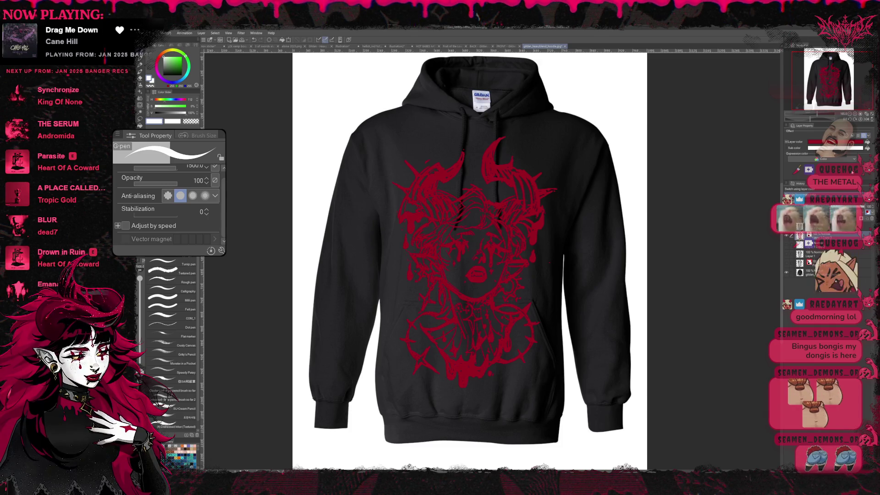
left_click(864, 136)
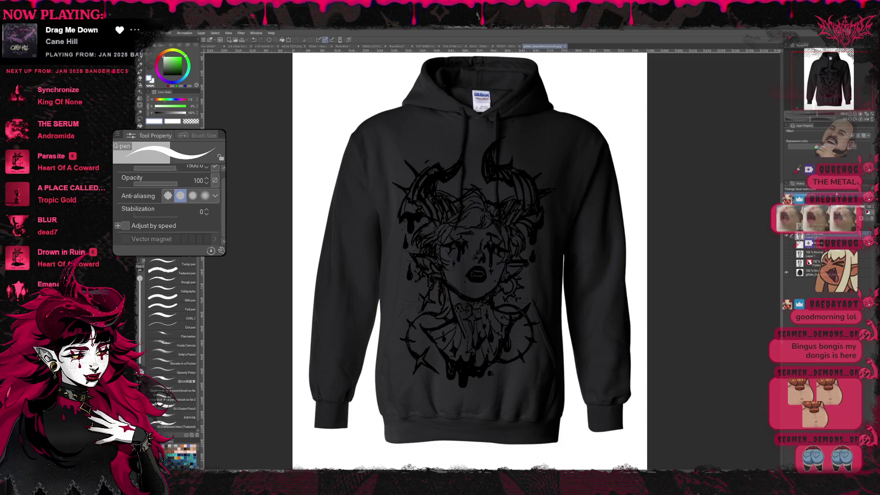
- Show the white fill, preview a pink fill, and finish with dark grey line art on white
left_click(787, 244)
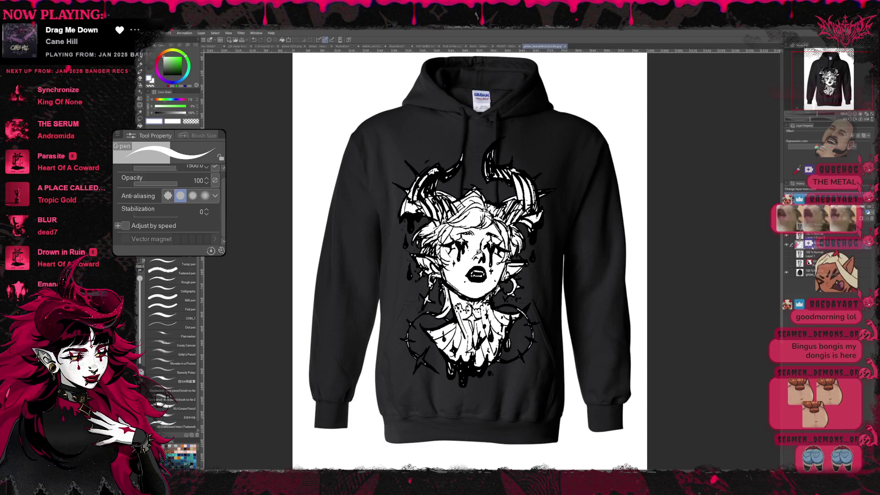
left_click(821, 235)
left_click(821, 236)
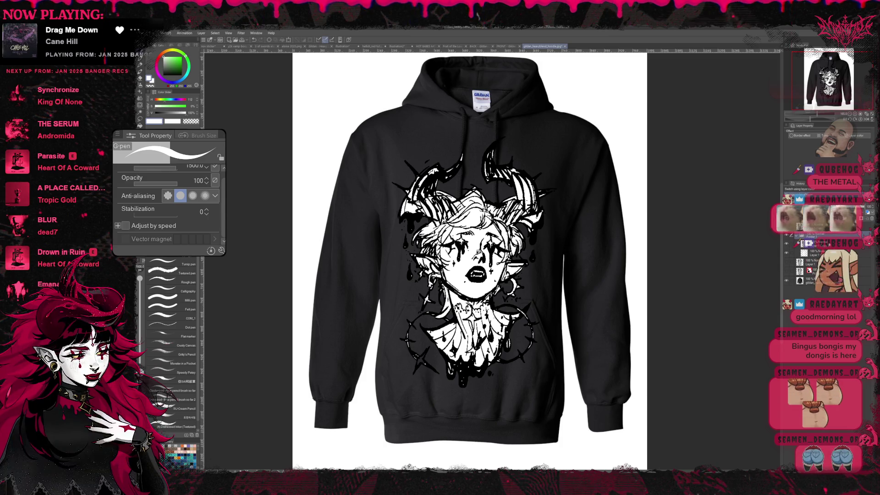
left_click(855, 135)
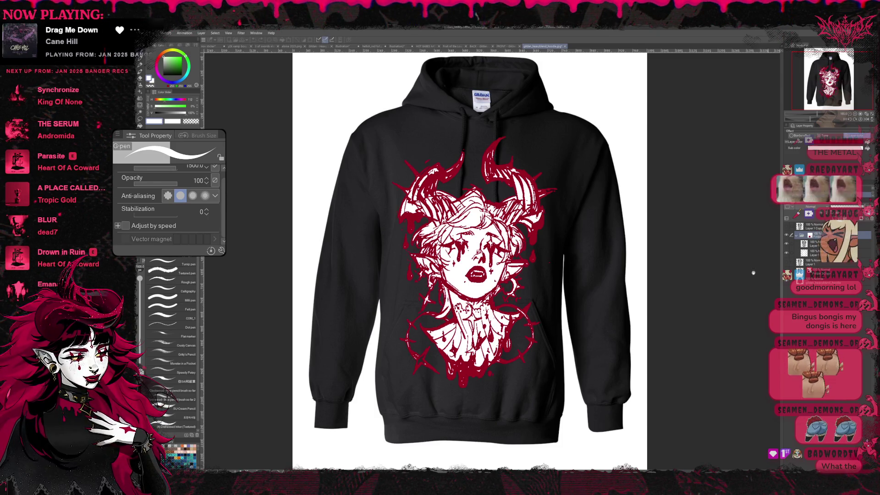
key("ctrl+z")
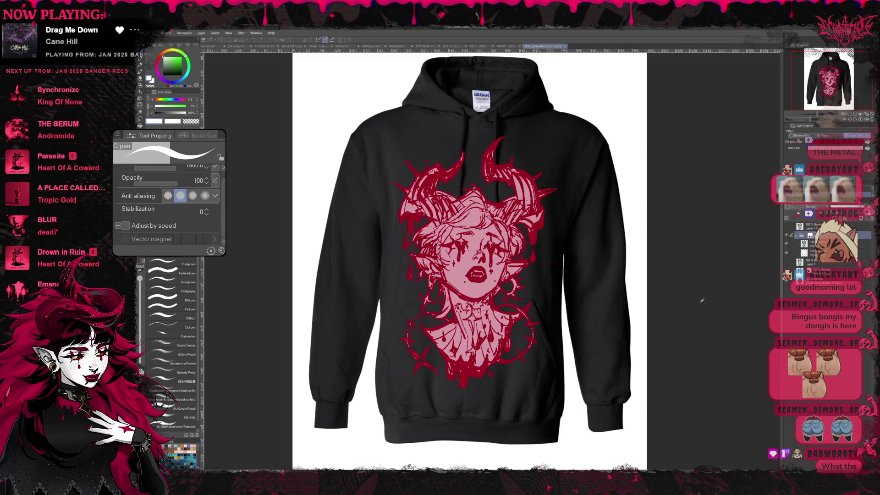
key("ctrl+y")
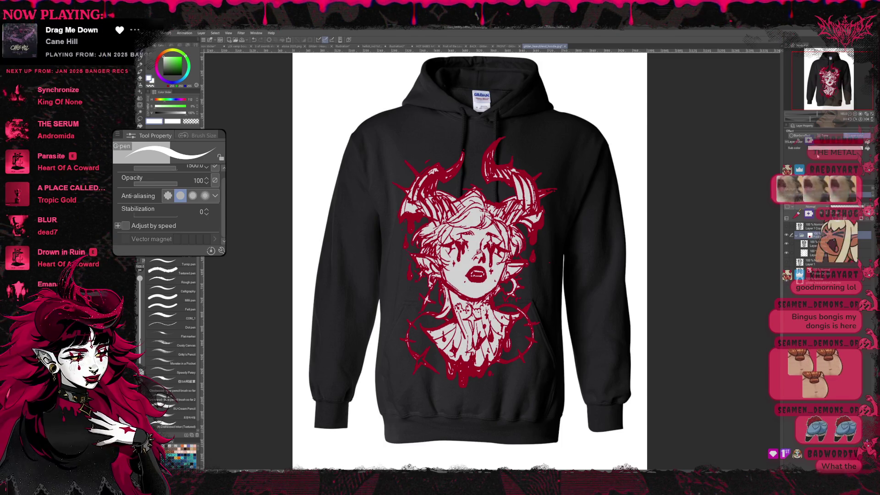
key("ctrl+z")
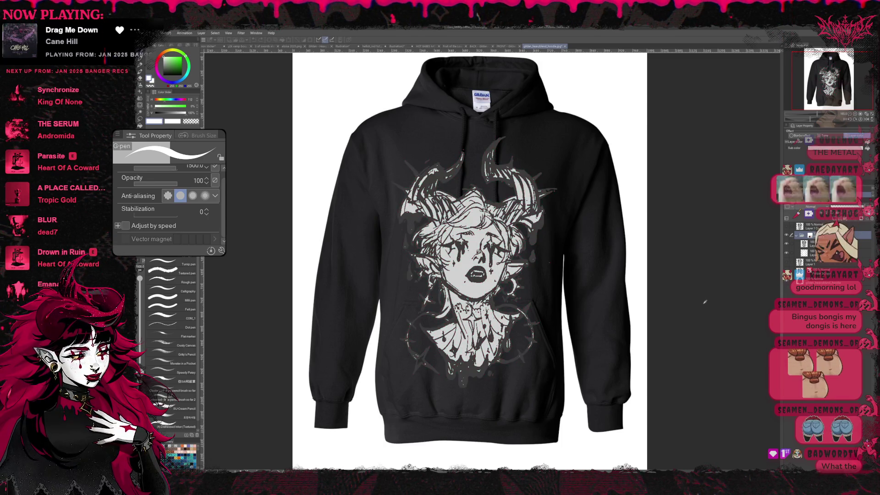